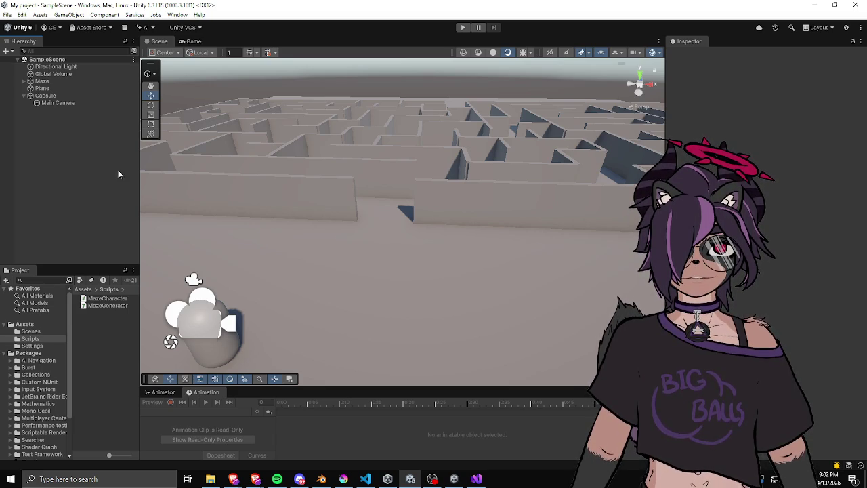
- Resize the Hierarchy/Scene divider to widen the 3D maze view
left_click_drag(141, 186, 102, 183)
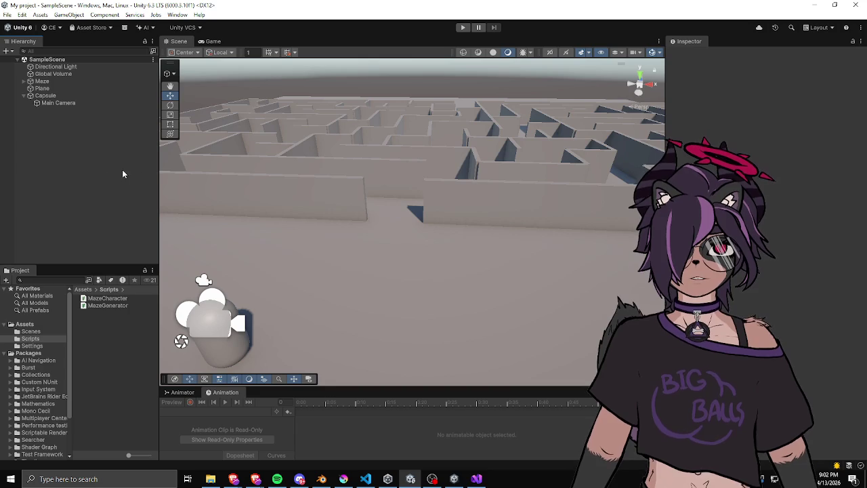
left_click_drag(157, 168, 137, 171)
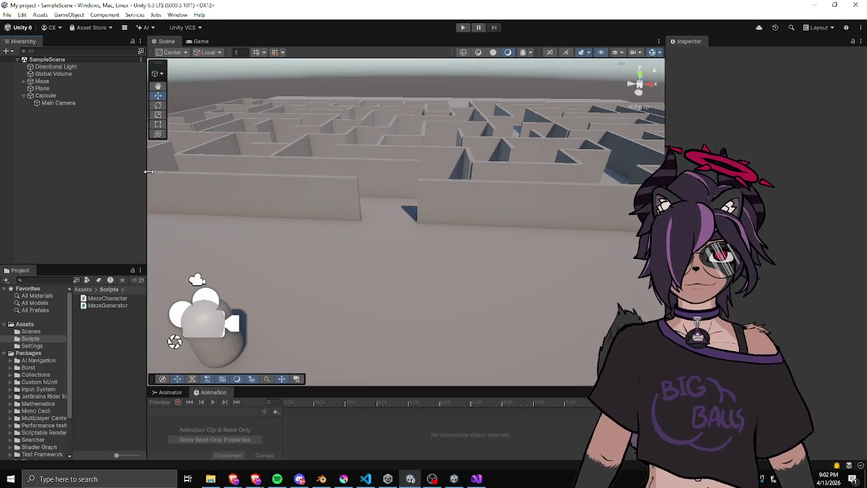
left_click(116, 176)
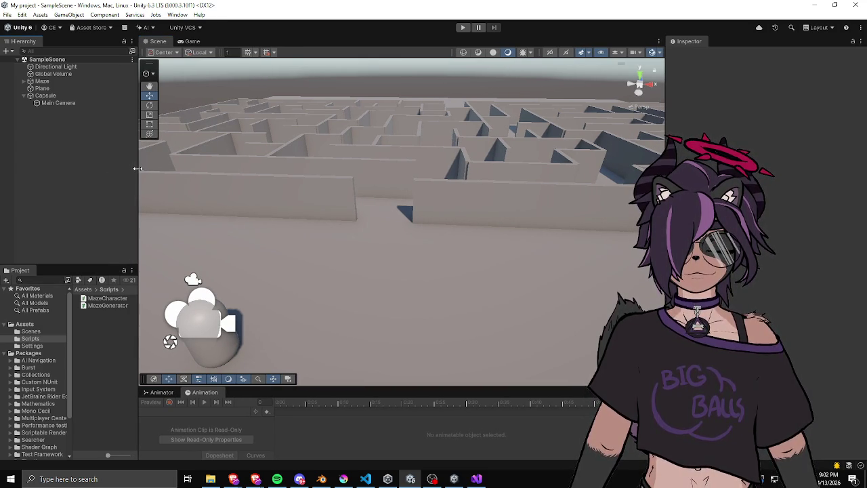
left_click_drag(137, 167, 145, 169)
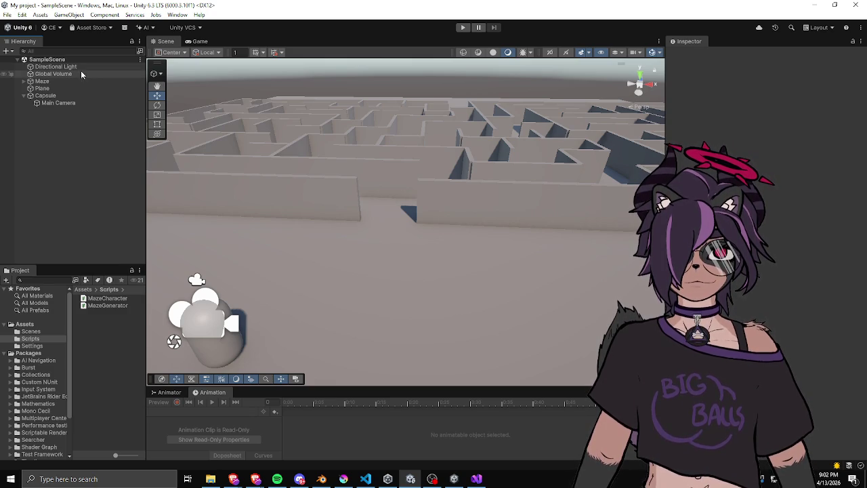
- Inspect the Capsule and its Main Camera child in the Inspector, then deselect
left_click(54, 96)
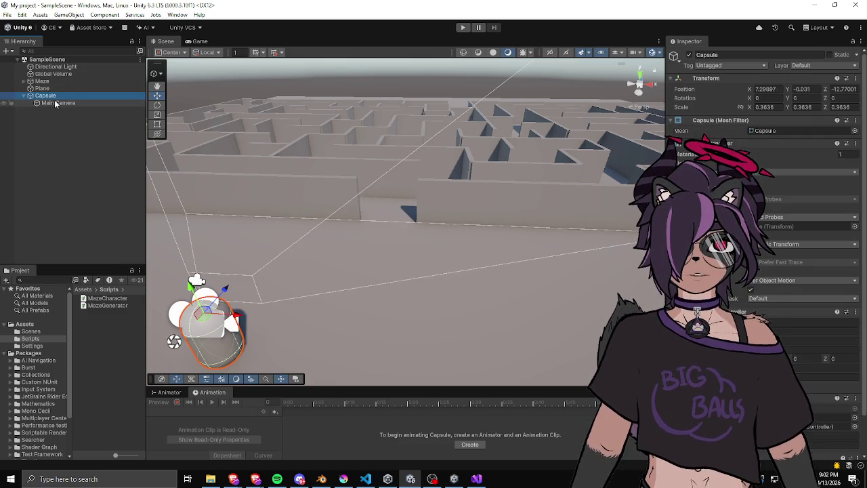
left_click(56, 104)
left_click(52, 96)
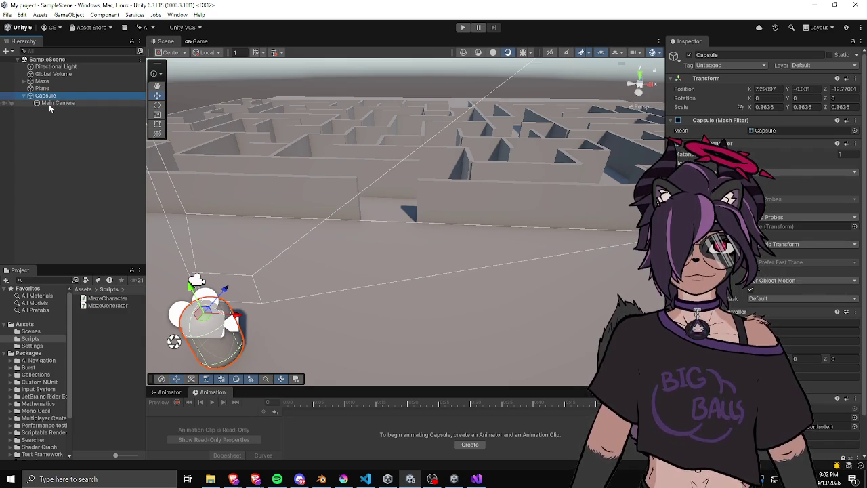
left_click(53, 103)
left_click(48, 117)
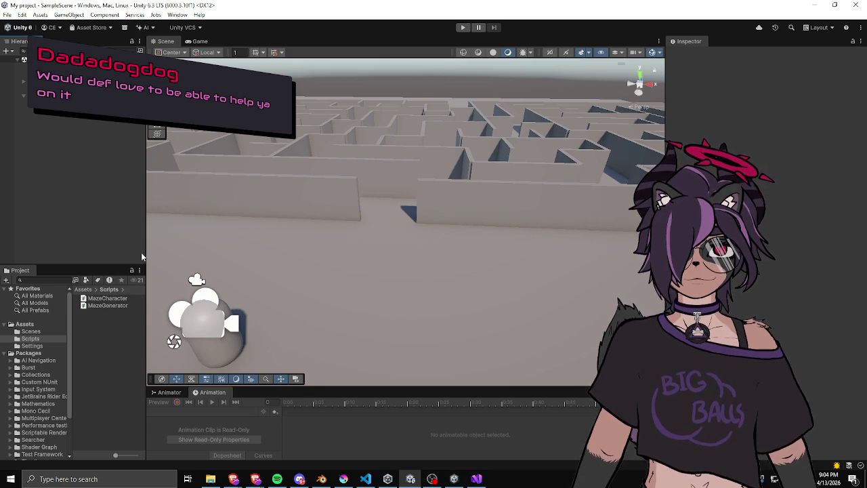
- Widen the left-hand panels, enlarge the Hierarchy, and re-widen the maze view
left_click_drag(146, 255, 166, 255)
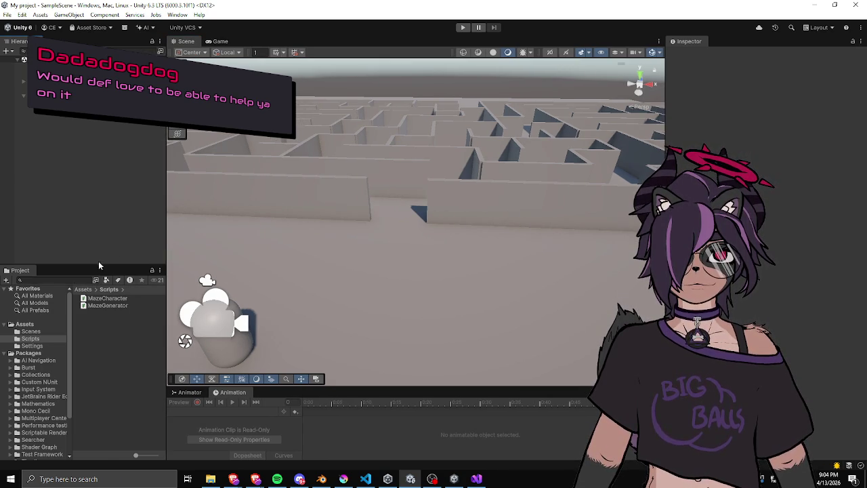
left_click_drag(98, 264, 93, 290)
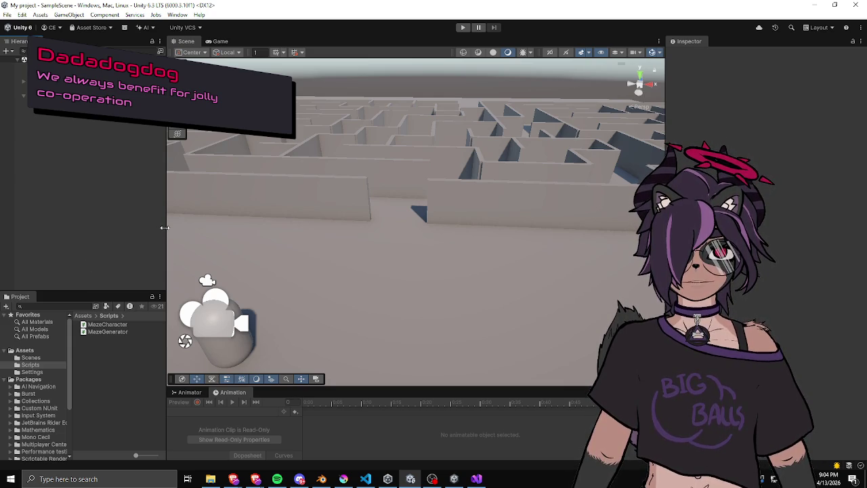
mouse_move(165, 227)
left_mouse_down()
mouse_move(147, 225)
mouse_move(152, 165)
left_mouse_up()
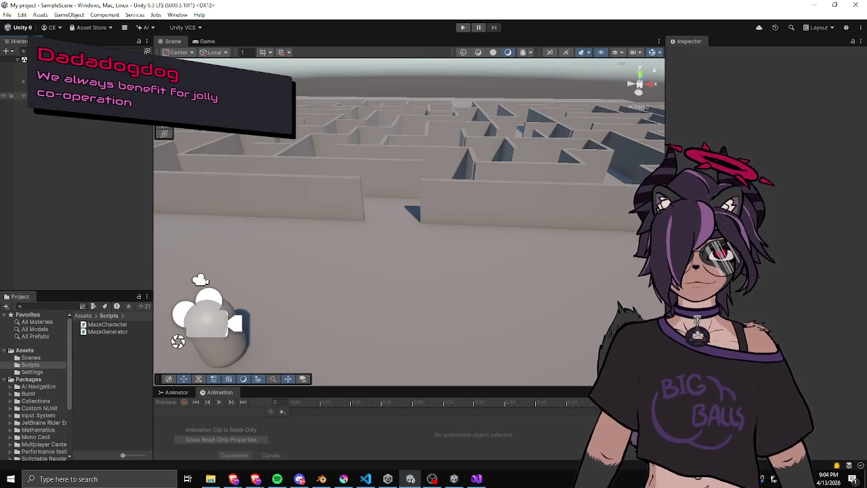
- Clear the Capsule selection and pull the scene camera up and back over the maze
left_click(20, 96)
left_click(75, 121)
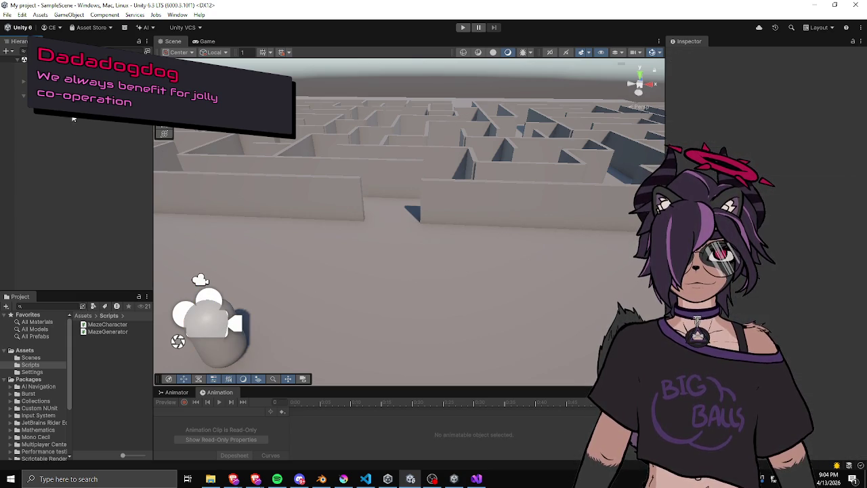
mouse_move(354, 166)
left_mouse_down()
mouse_move(345, 150)
mouse_move(332, 160)
left_mouse_up()
left_click(477, 479)
- Initialise _yaw and _elevation to 0 in MazeCharacter.cs and save
scroll(310, 293, "up", 4)
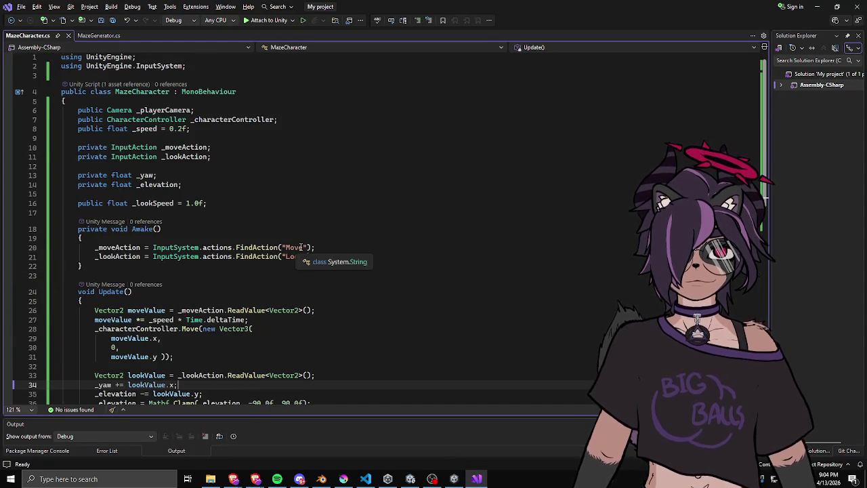
left_click(155, 176)
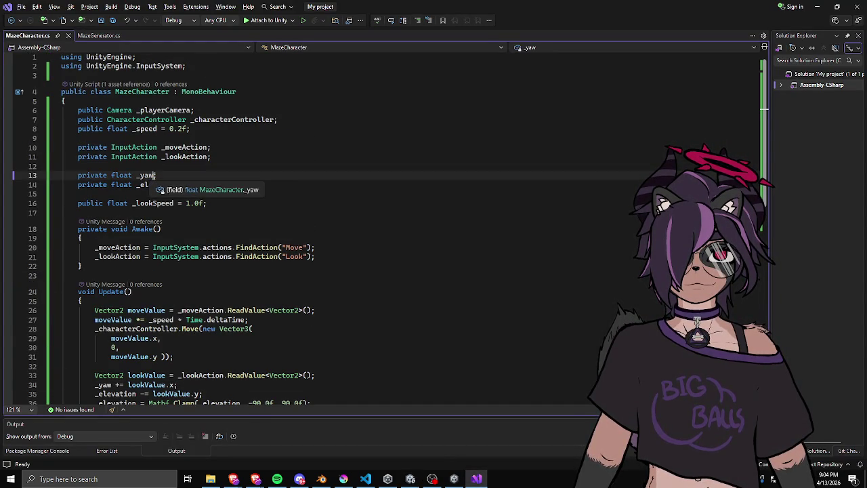
type("= 0")
key("Down")
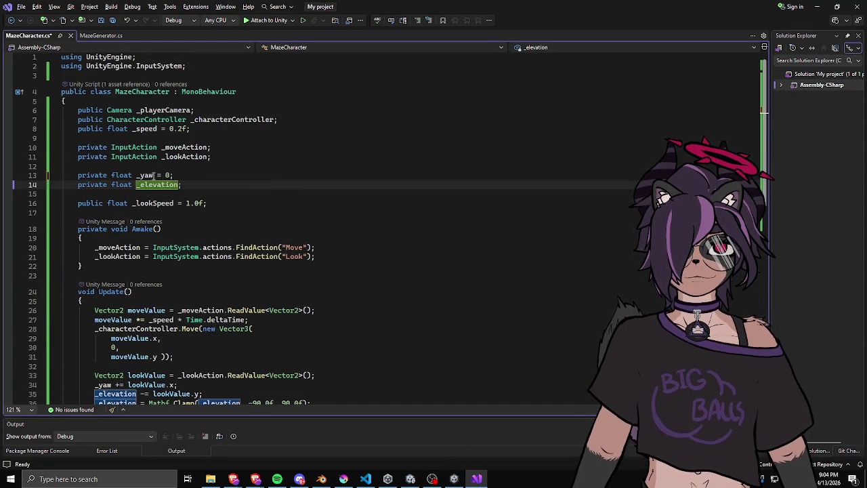
type("= 0")
key("ctrl+s")
- Change the Mathf.Clamp limits on _elevation from 90 to -45 and 45
scroll(168, 167, "down", 3)
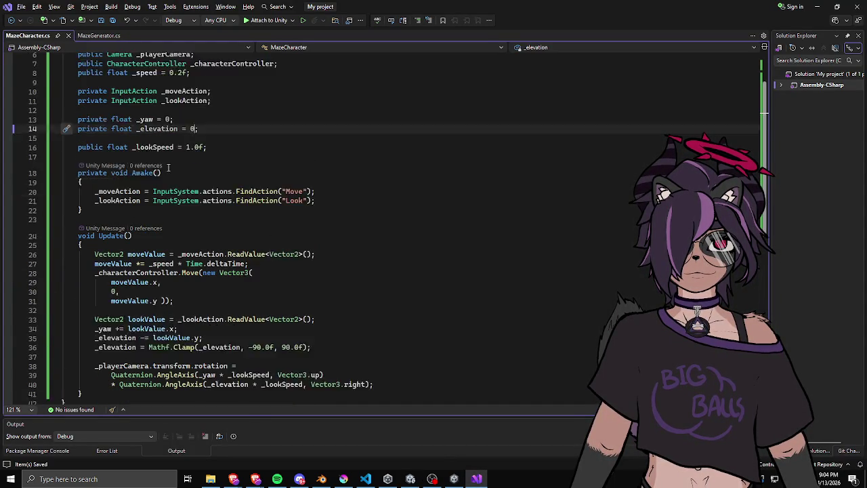
left_click(262, 332)
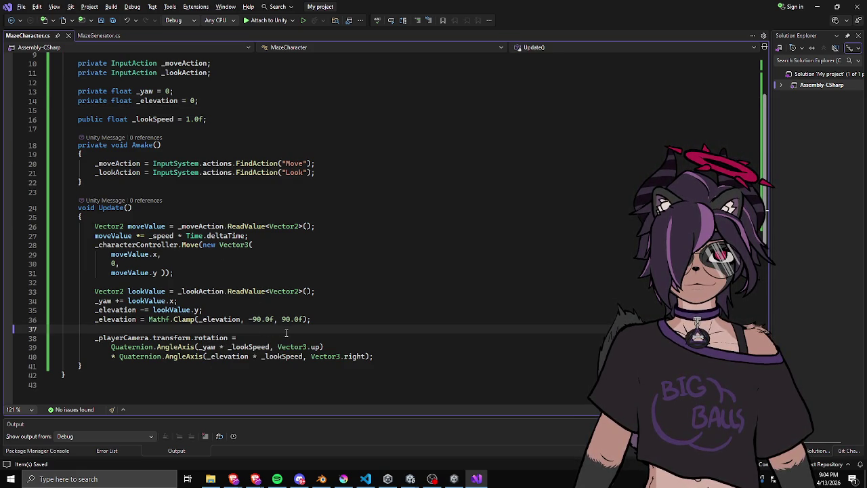
left_click(284, 337)
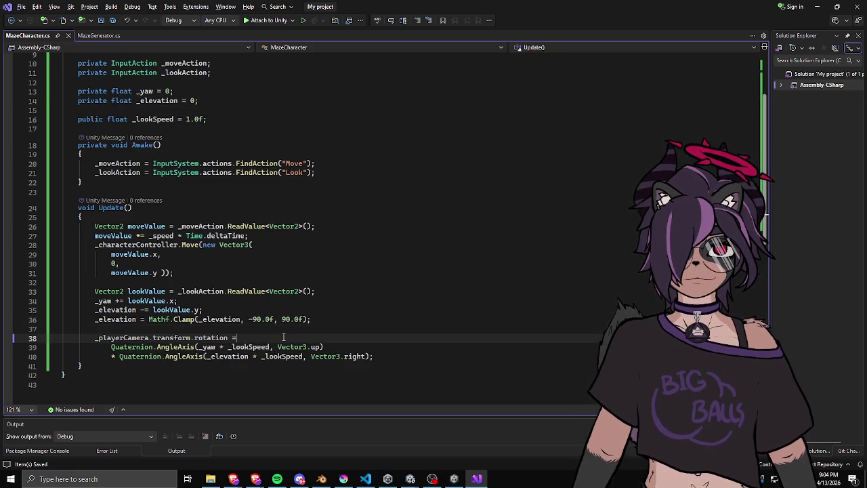
left_click_drag(371, 356, 207, 357)
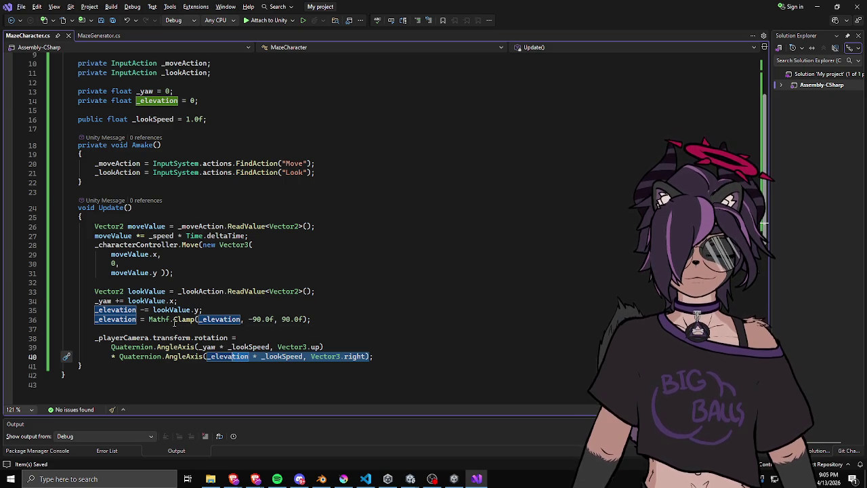
left_click(202, 310)
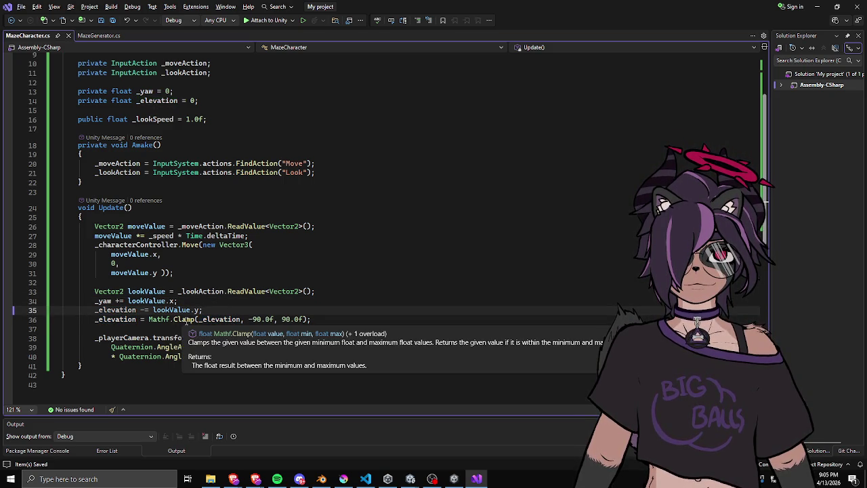
double_click(218, 319)
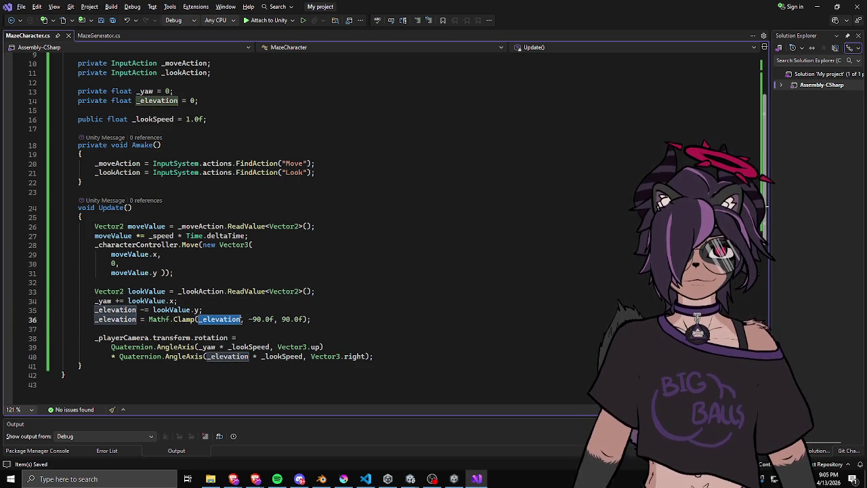
double_click(256, 320)
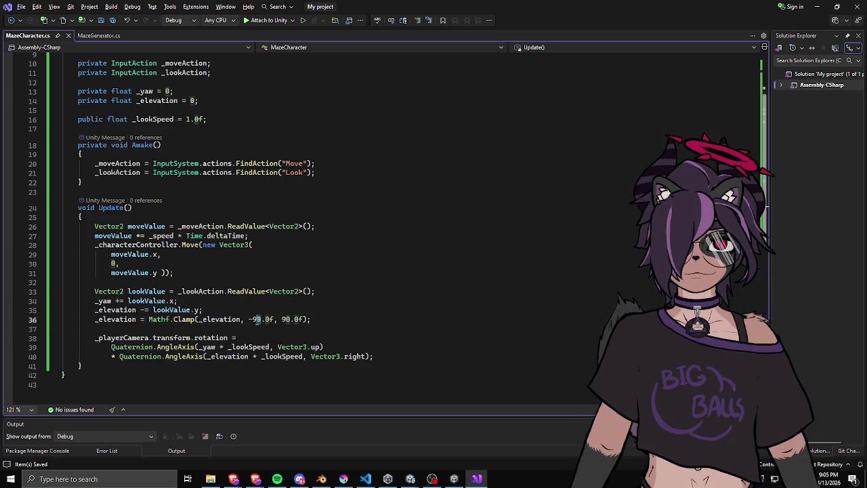
type("45")
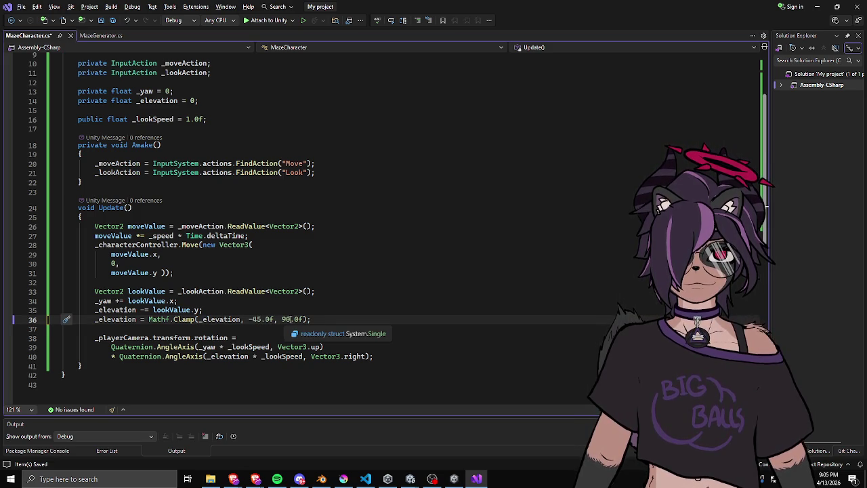
double_click(285, 319)
type("45")
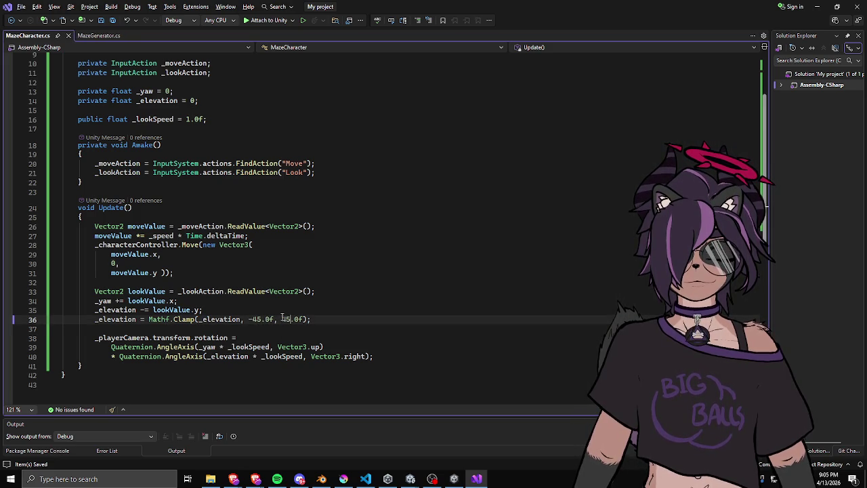
- Review the yaw, lookValue and movement speed lines in Update, then return to Unity
scroll(260, 285, "up", 3)
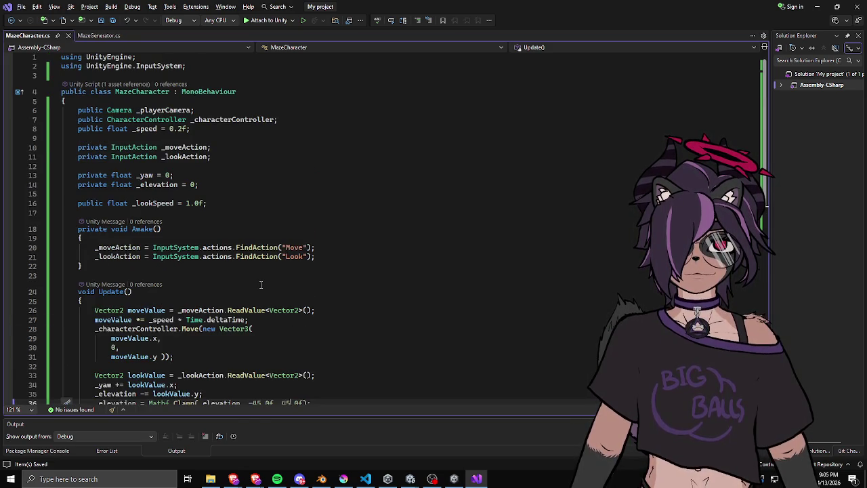
scroll(261, 284, "down", 4)
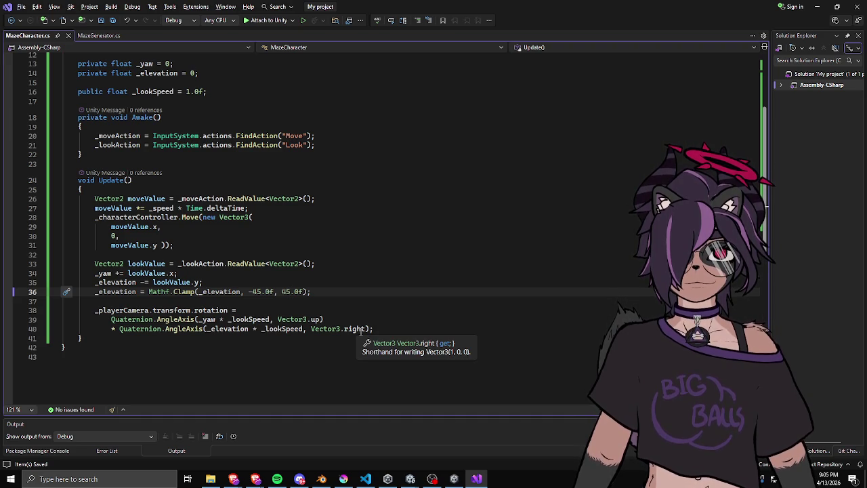
left_click(313, 254)
left_click(351, 274)
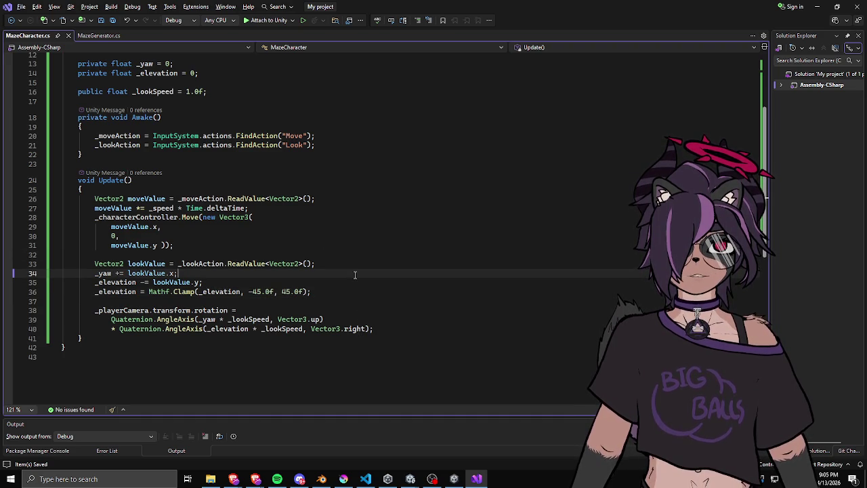
left_click(353, 264)
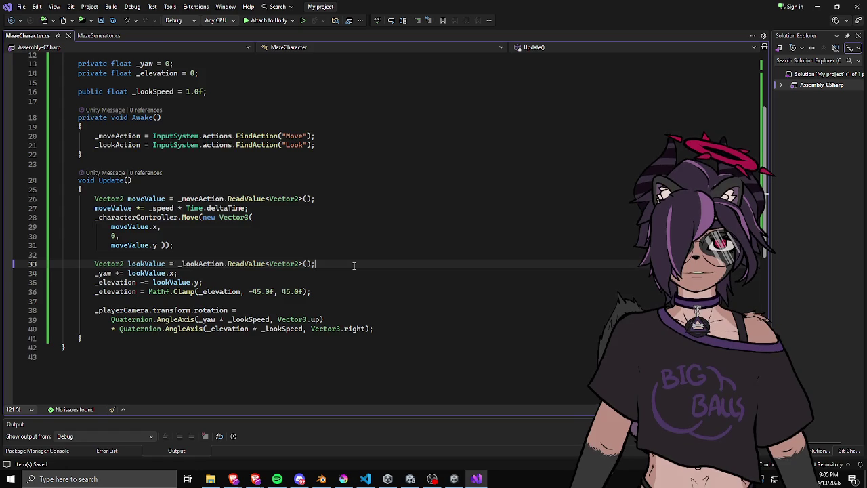
scroll(353, 265, "up", 4)
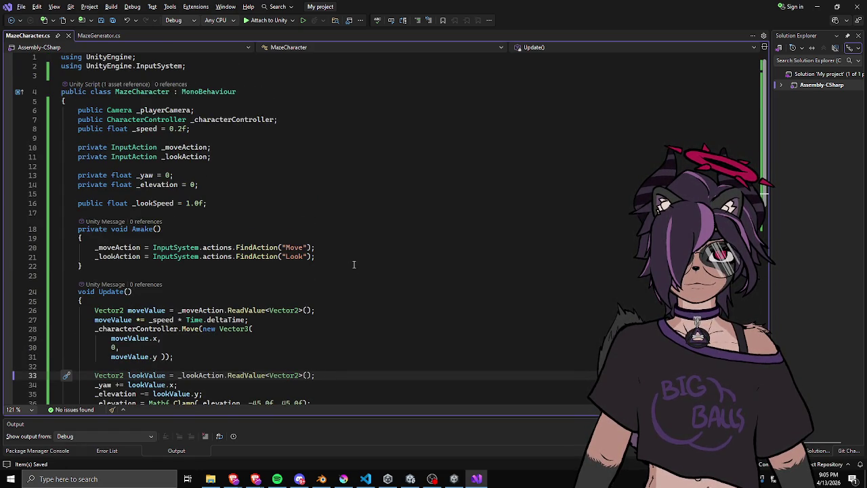
scroll(353, 260, "down", 1)
left_click(331, 291)
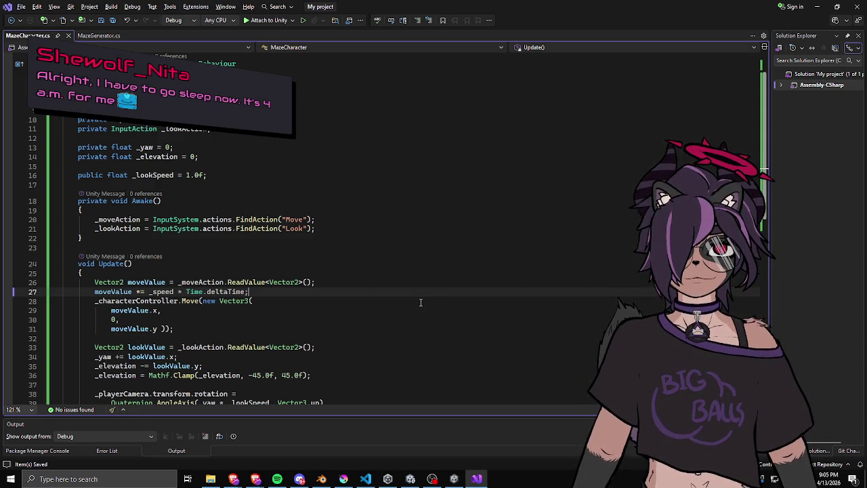
scroll(362, 296, "down", 3)
left_click(452, 479)
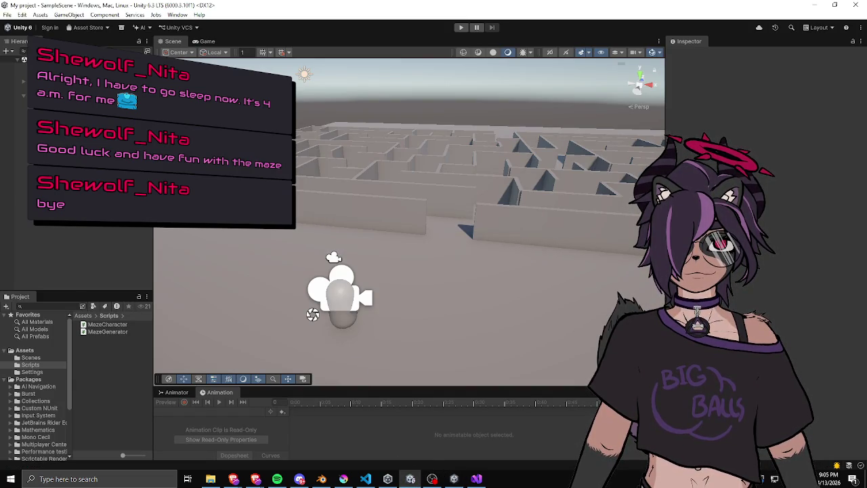
- Widen the maze view, enter Play mode and walk the capsule forward and back
left_click_drag(154, 182, 103, 181)
left_click(463, 27)
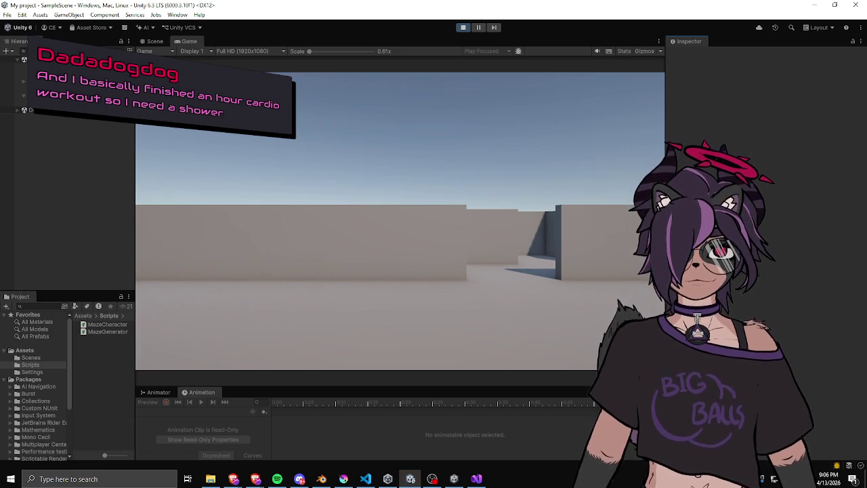
key("w")
key("s")
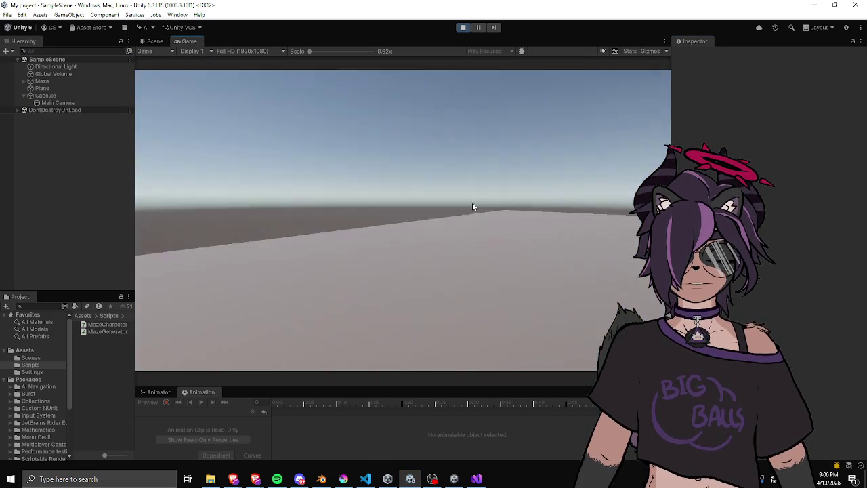
key("w")
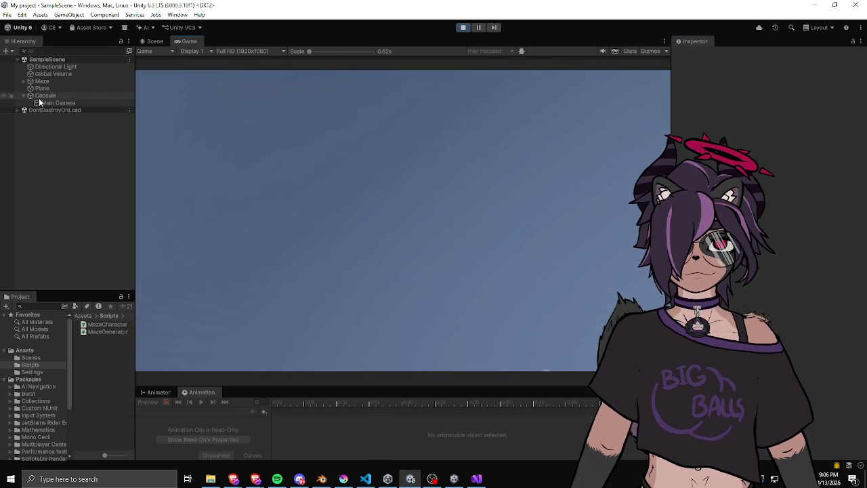
- Select the Capsule and keep walking it through the maze corridors
left_click(41, 96)
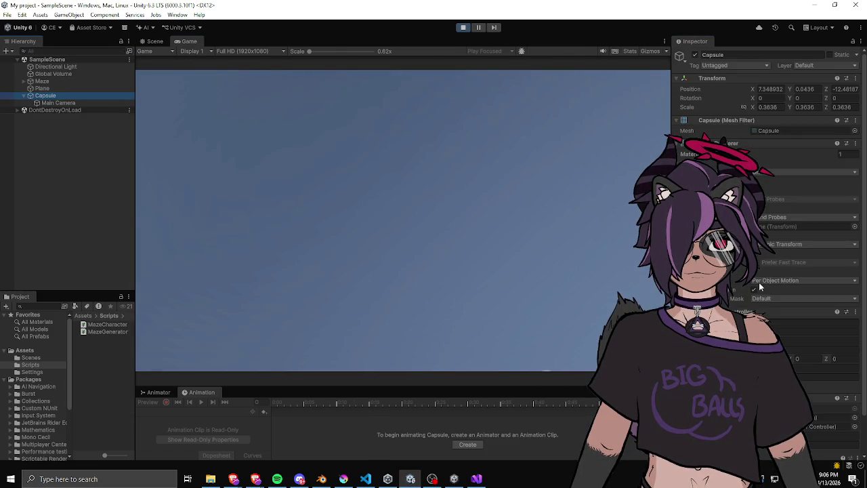
scroll(765, 203, "down", 3)
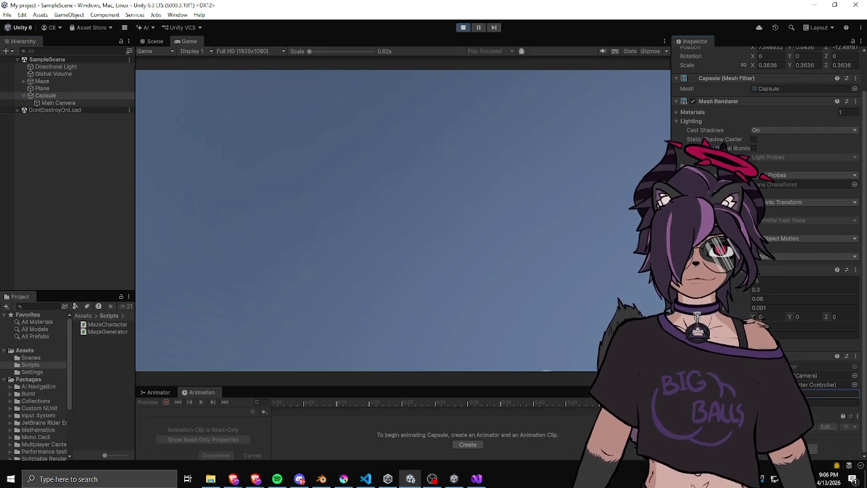
key("w")
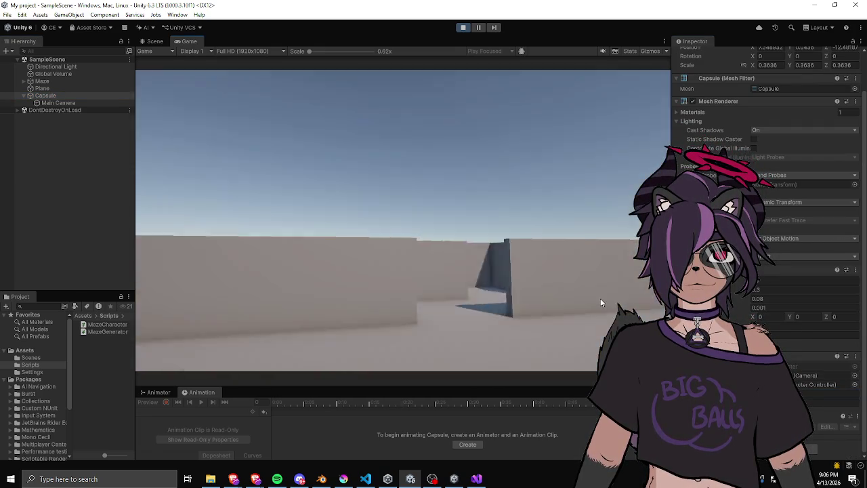
key("w")
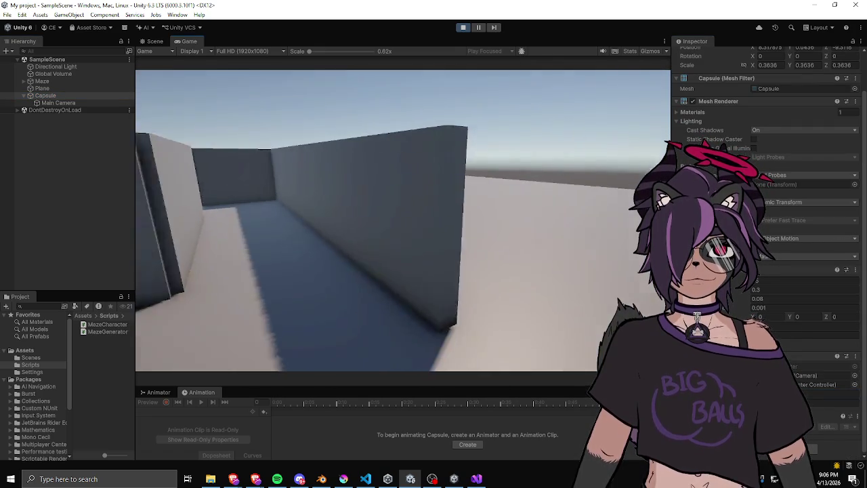
key("w")
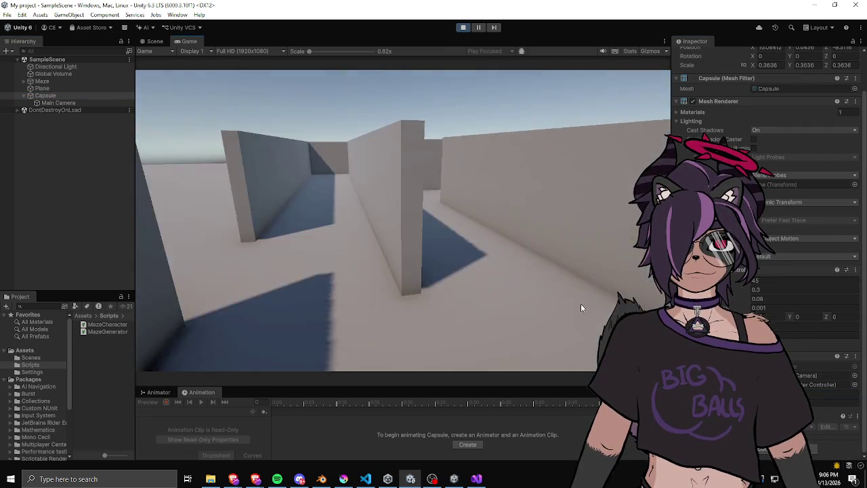
key("w")
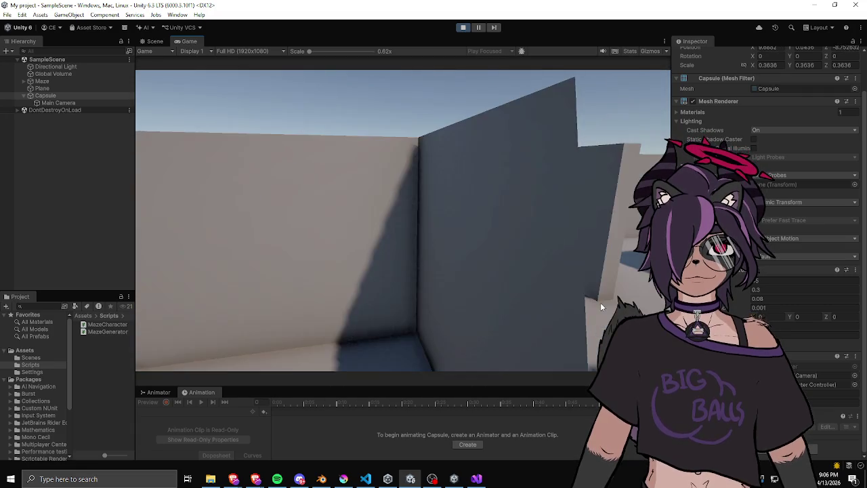
key("w")
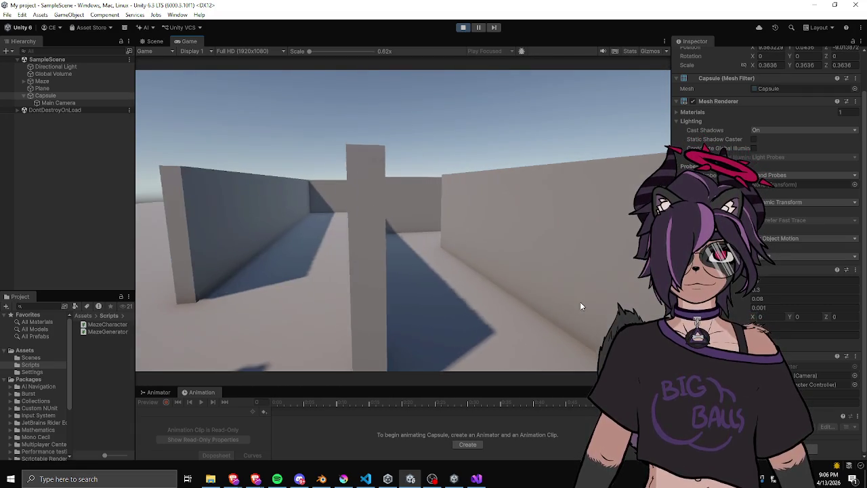
key("w")
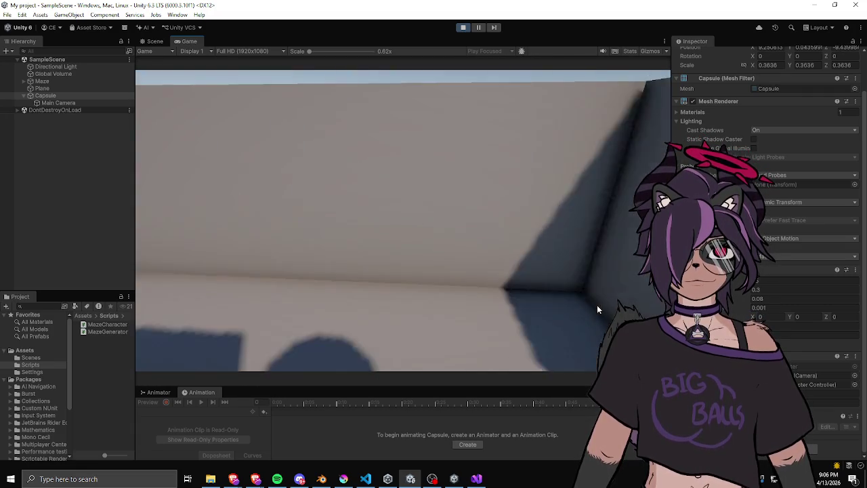
key("w")
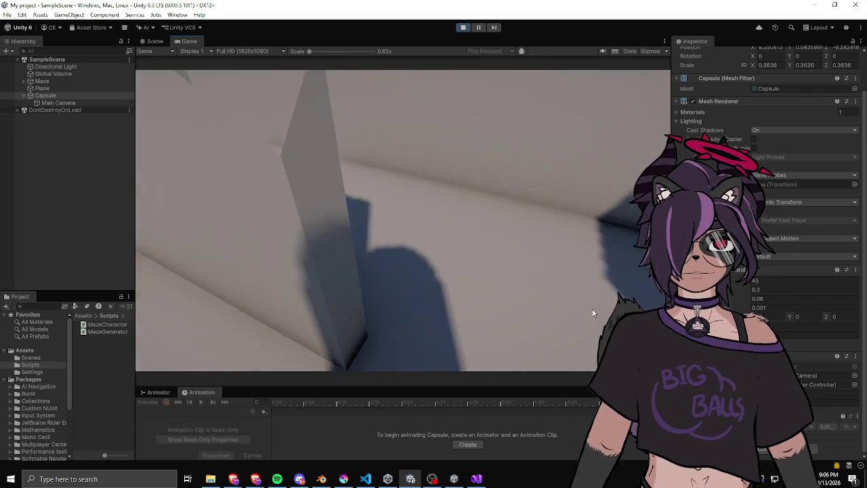
key("w")
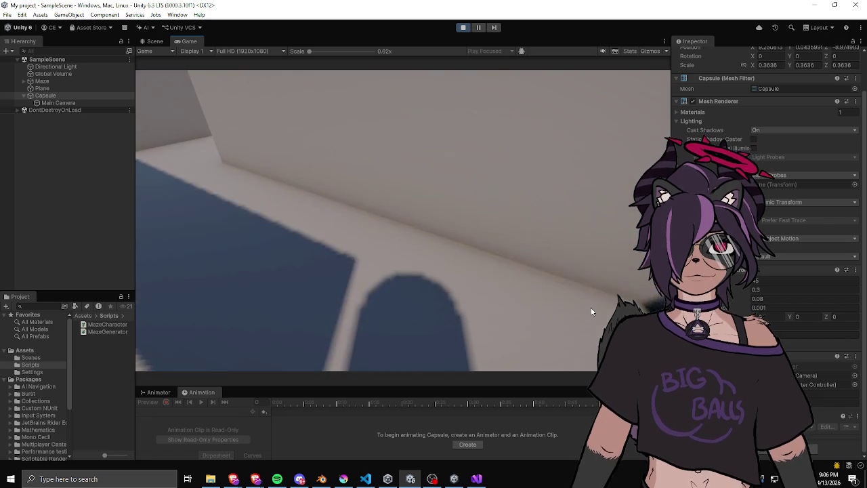
key("w")
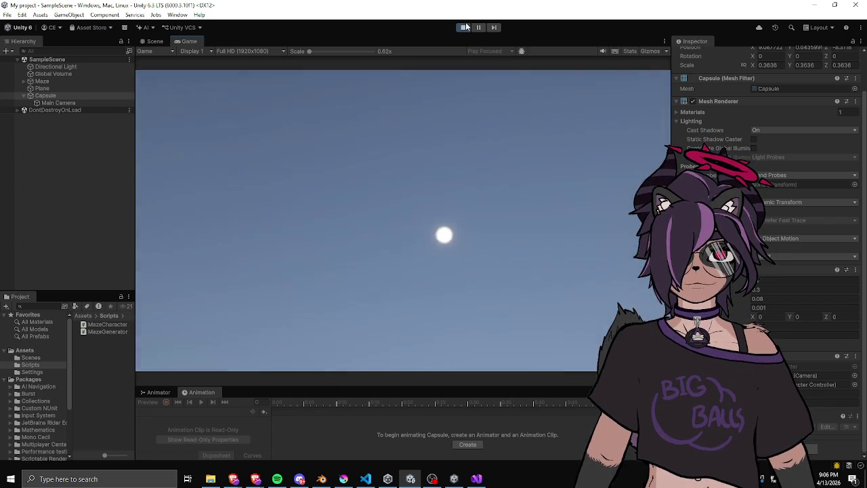
- Stop Play mode and return to the Move call in MazeCharacter.cs
left_click(467, 27)
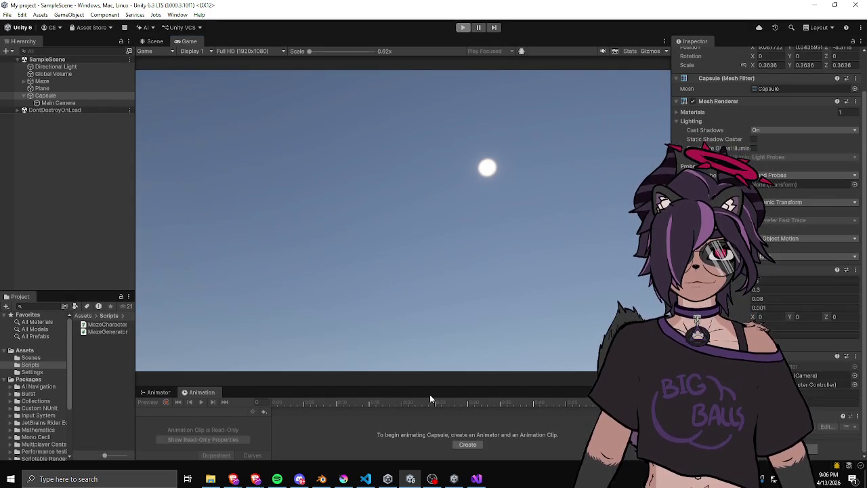
left_click(477, 479)
left_click(264, 218)
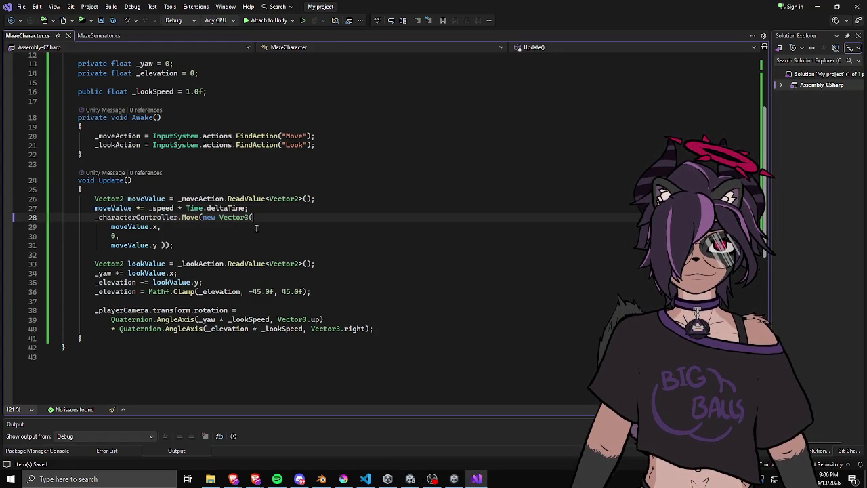
left_click(221, 228)
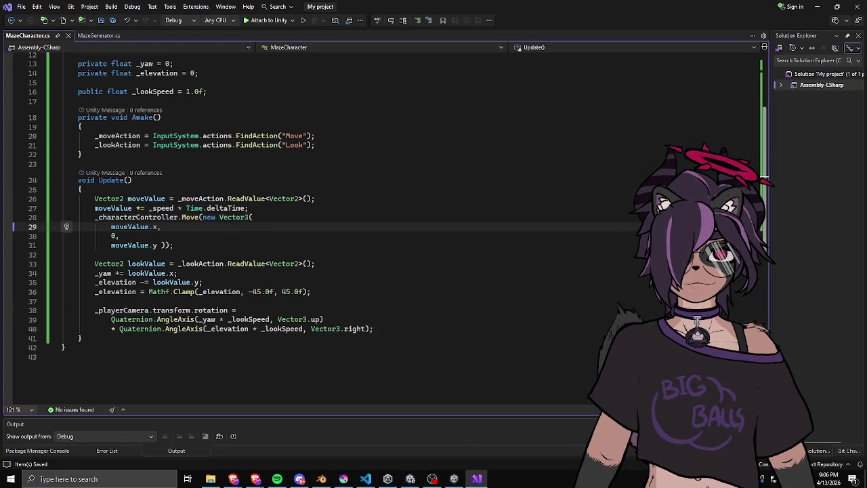
key("alt+Tab")
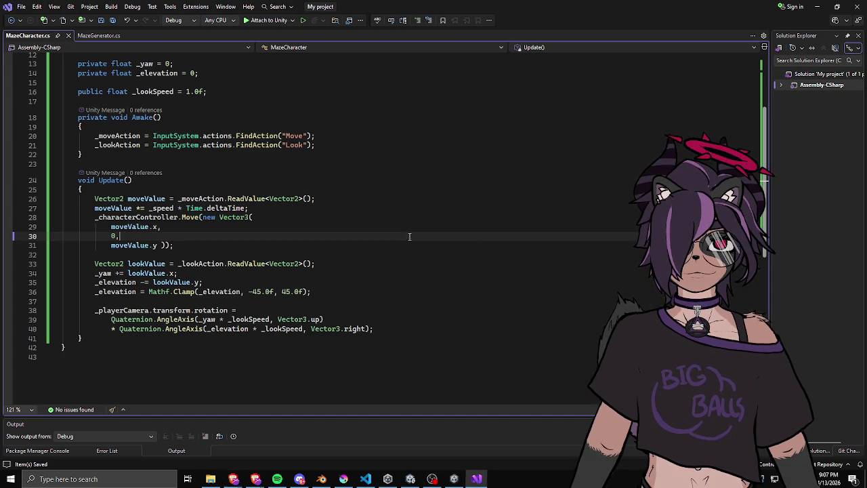
left_click_drag(117, 199, 149, 227)
left_click(210, 274)
key("Up")
key("Down")
key("Down")
key("Down")
key("End")
left_click(217, 275)
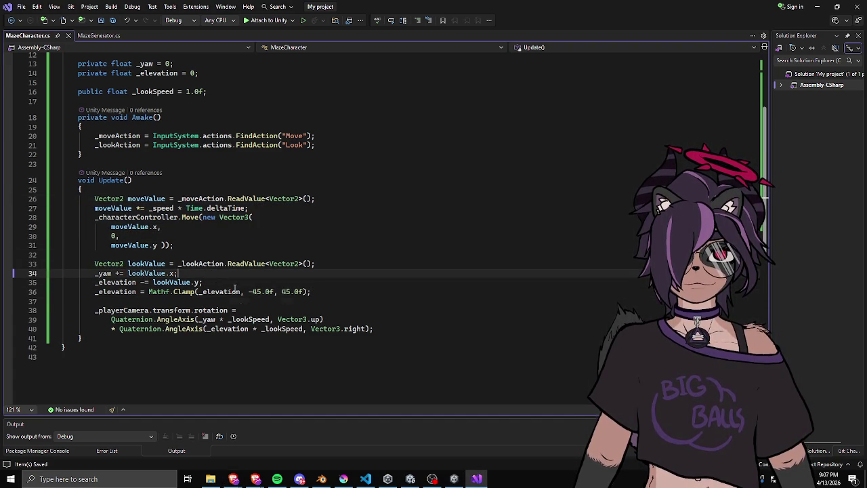
key("Down")
key("Down")
key("Down")
left_click(209, 283)
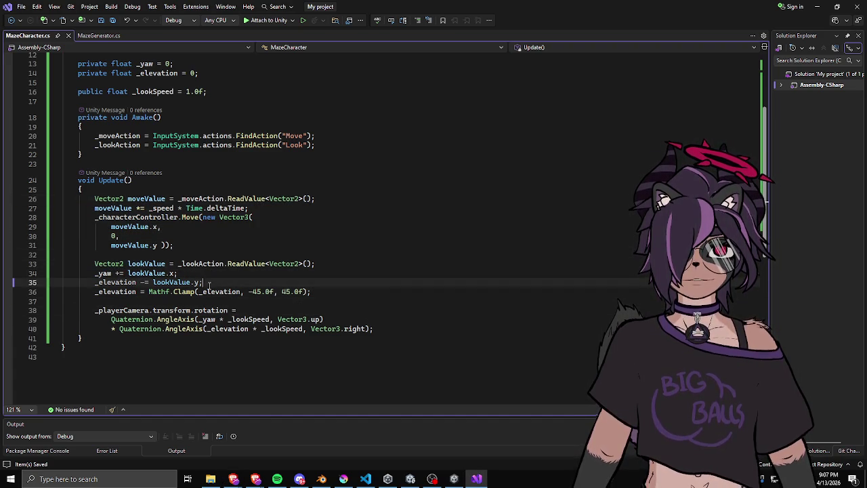
left_click(169, 273)
left_click(213, 281)
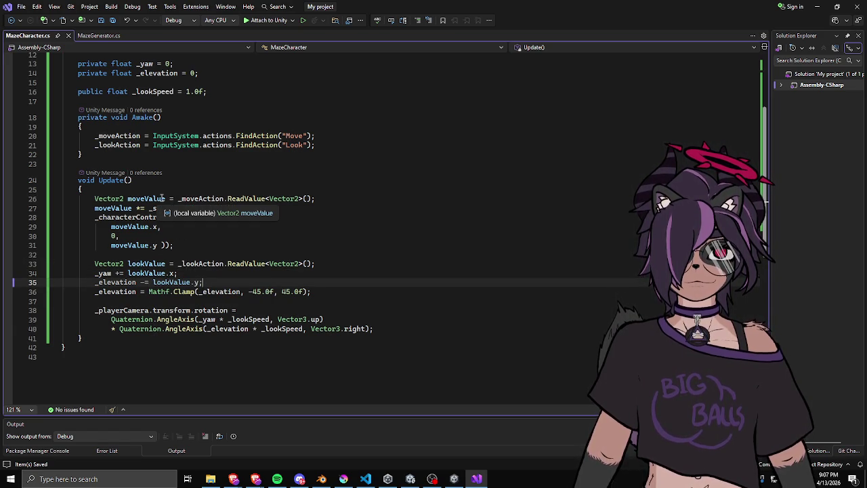
left_click_drag(95, 199, 132, 209)
left_click(177, 237)
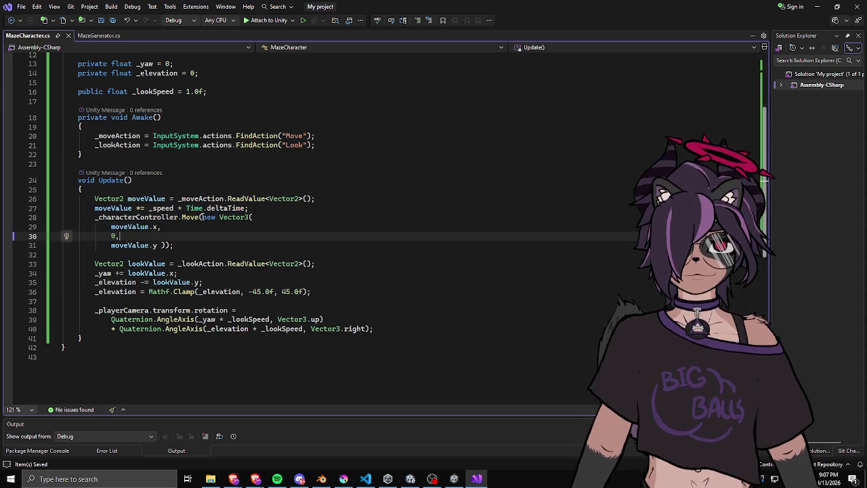
double_click(143, 198)
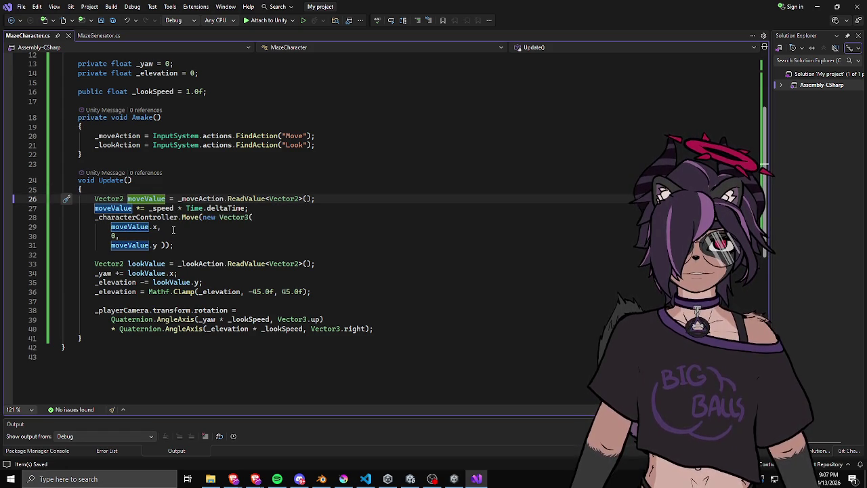
left_click(219, 188)
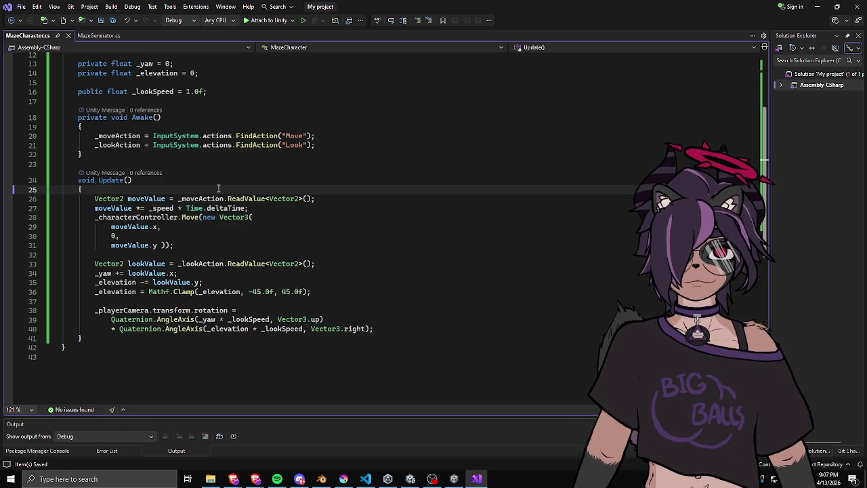
left_click(183, 230)
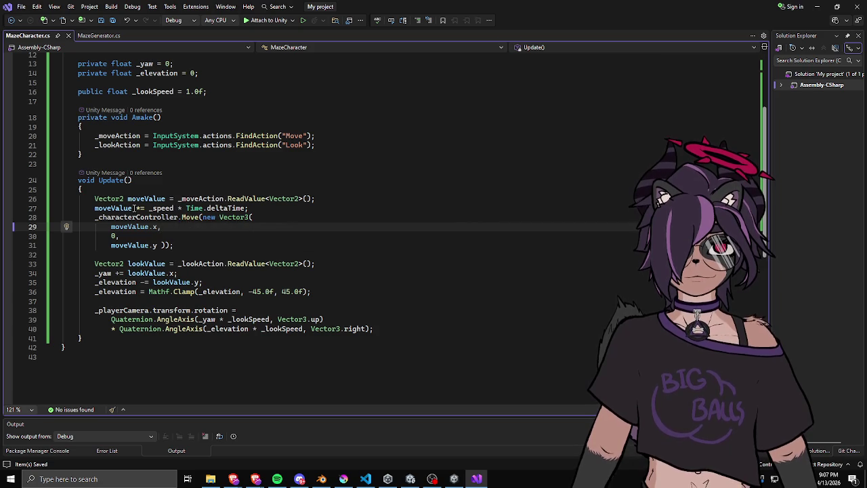
left_click(263, 210)
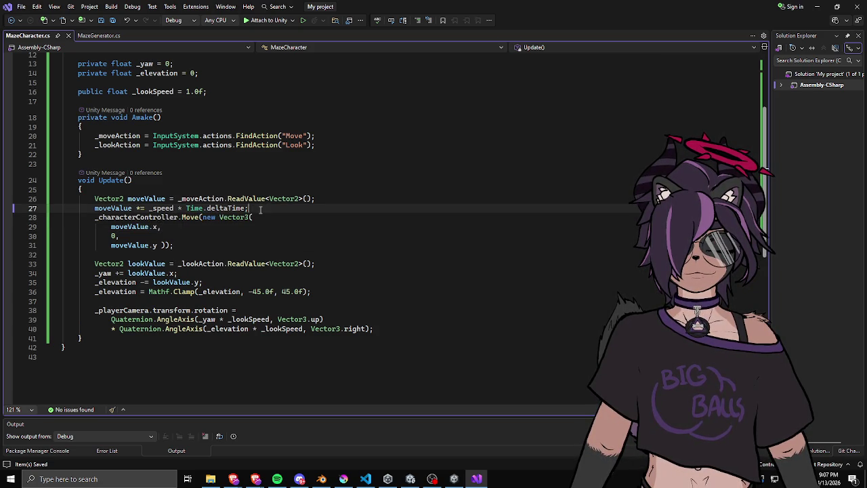
left_click(155, 226)
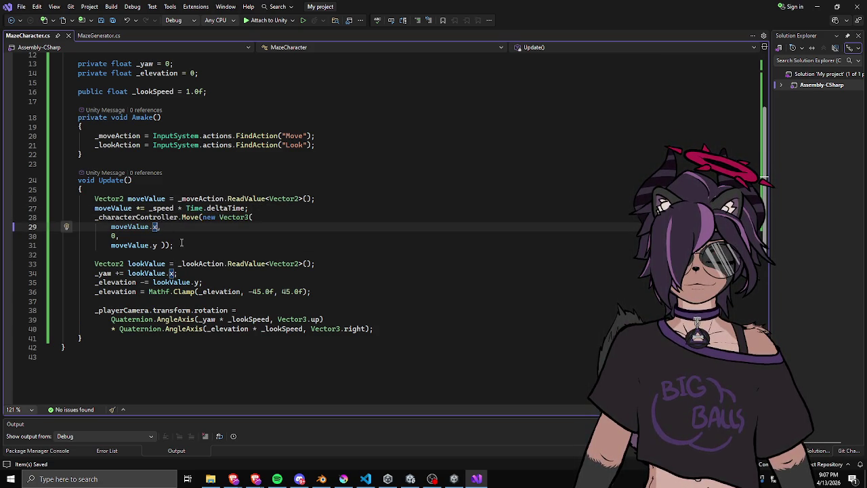
type("* ")
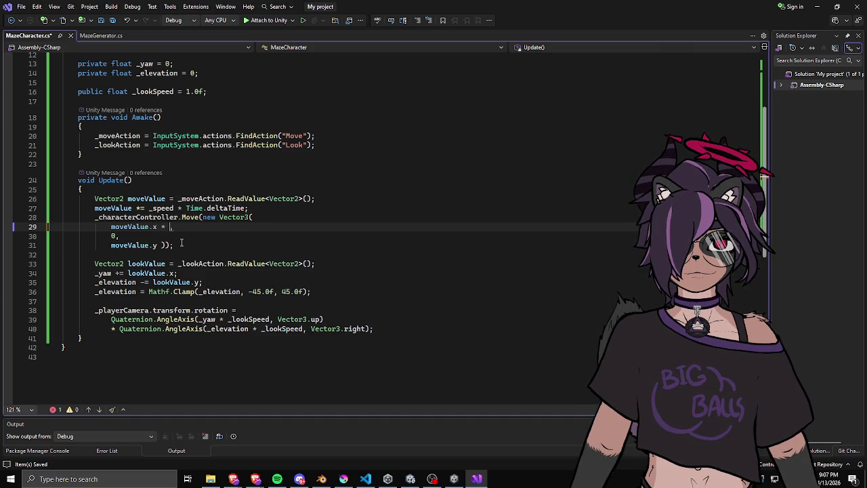
type("_play")
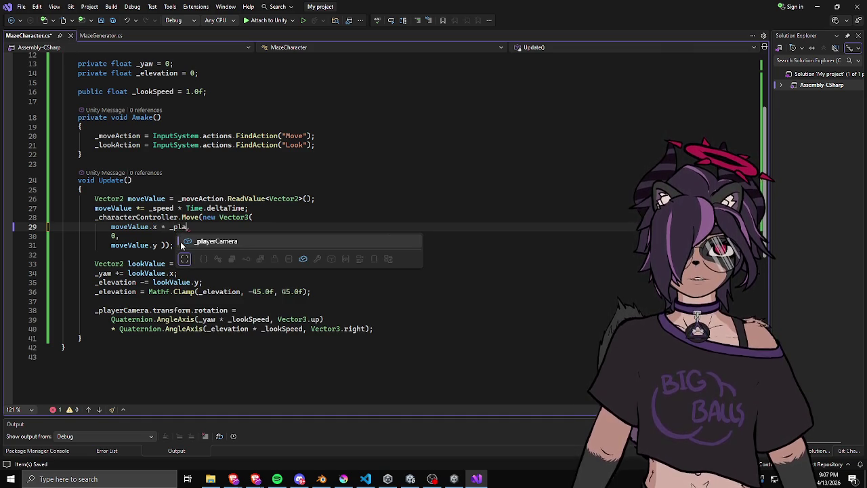
- Write Vector3.ProjectOnPlane(_playerCamera.transform.right, Vector3.up).normalized for the x movement term
key("Tab")
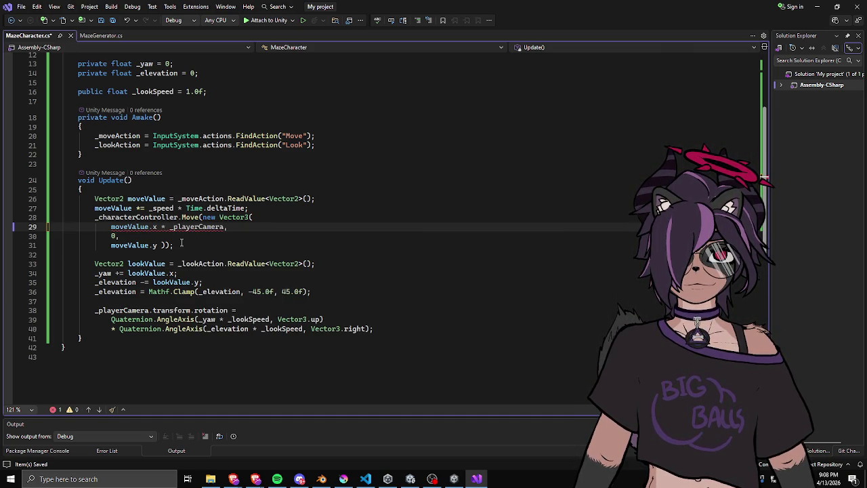
type(".transform.right,")
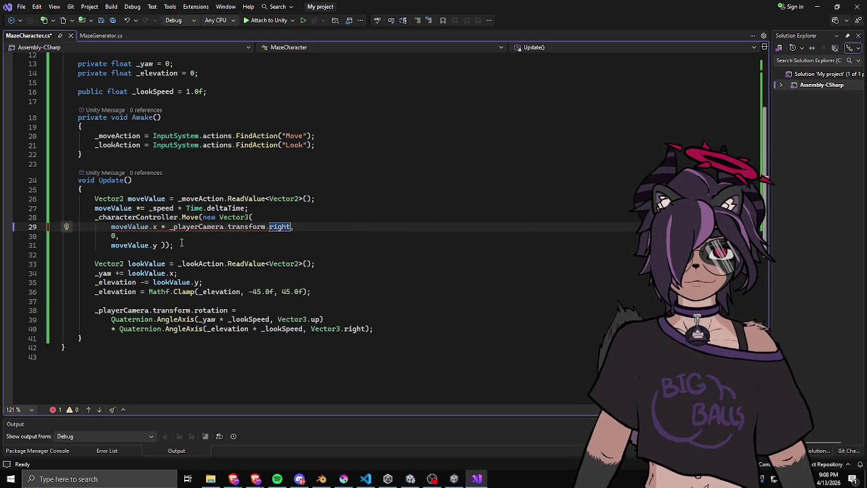
key("ctrl+Left")
key("ctrl+Left")
key("ctrl+Left")
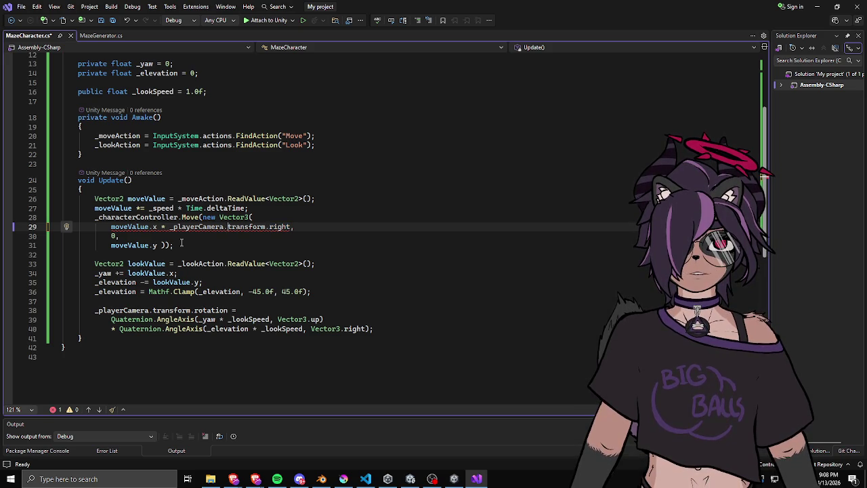
type("Vector")
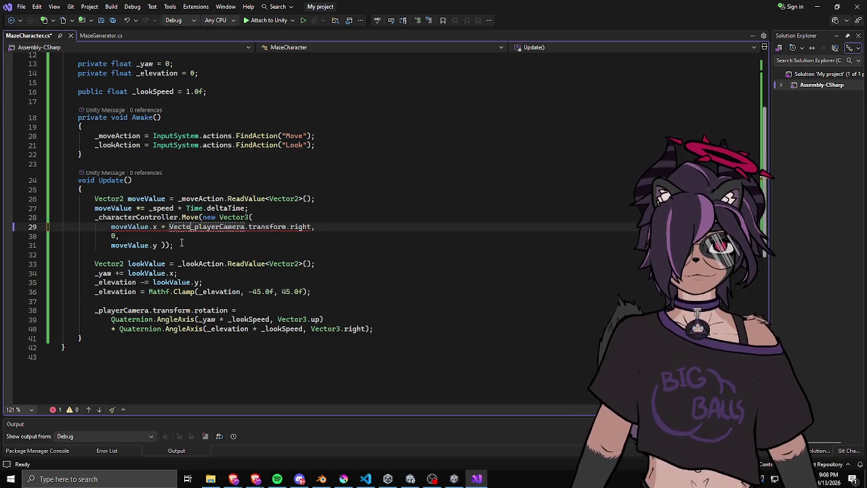
type("3.Project")
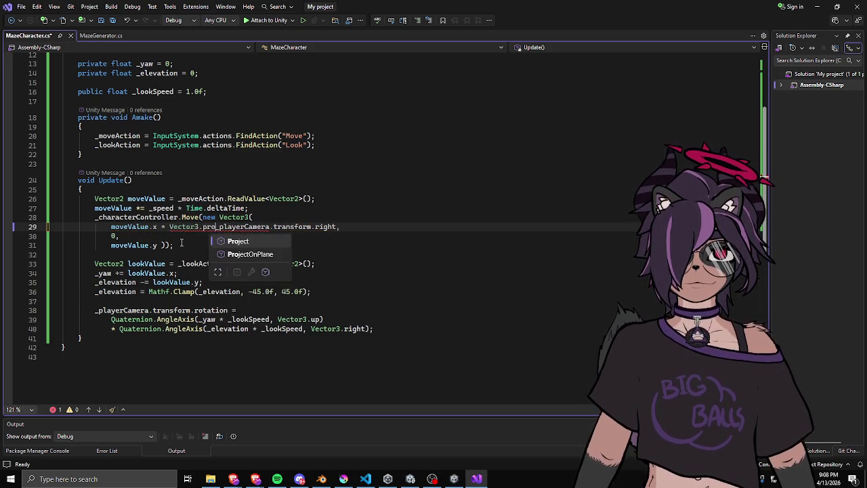
type("OnPlane(")
key("End")
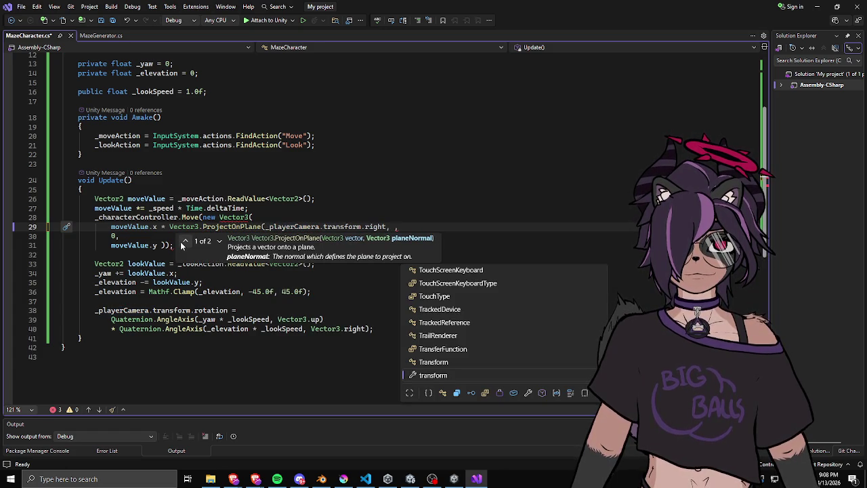
type("Vector3.up)")
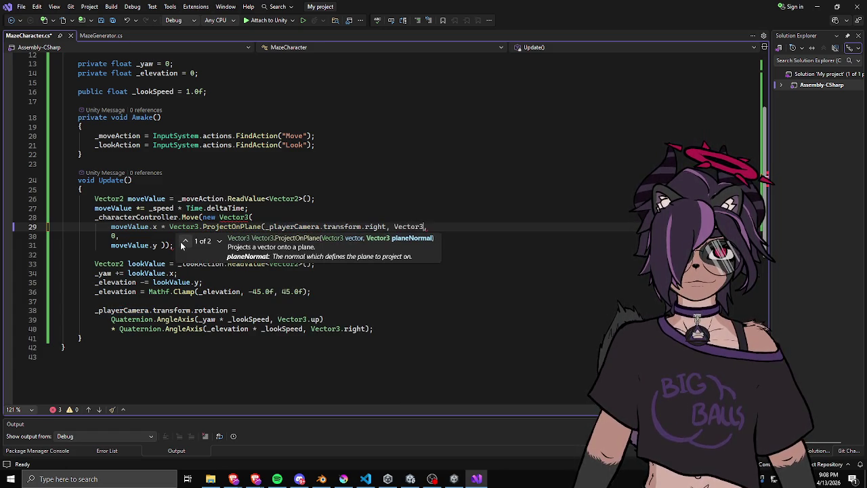
type(".normalized")
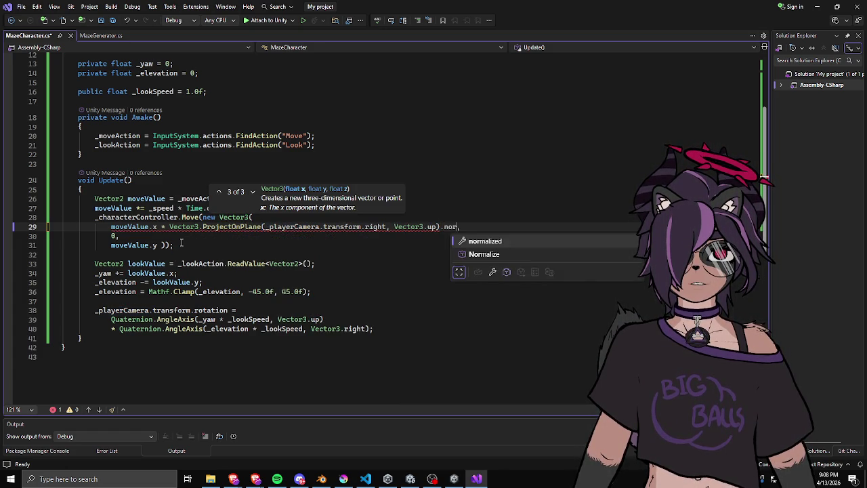
key("Escape")
- Remove the new Vector3( constructor, the 0 placeholder and the trailing comma
left_click(214, 236)
mouse_move(184, 231)
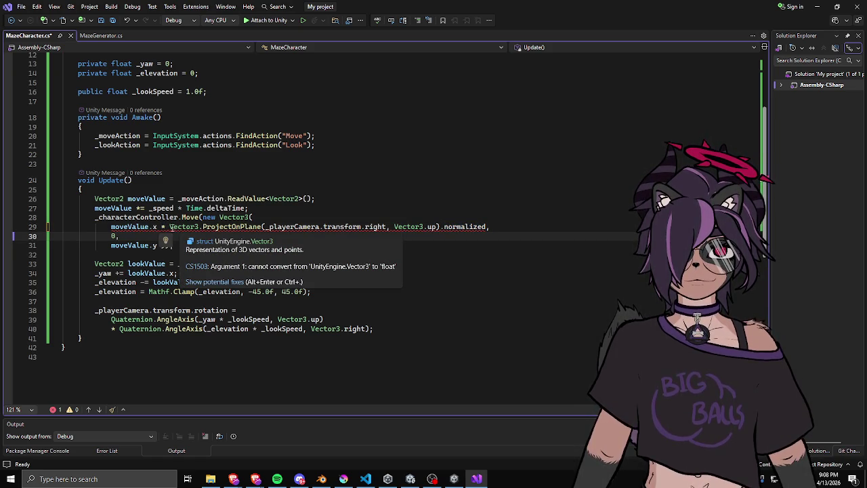
double_click(209, 216)
left_click(253, 217, "shift")
key("Delete")
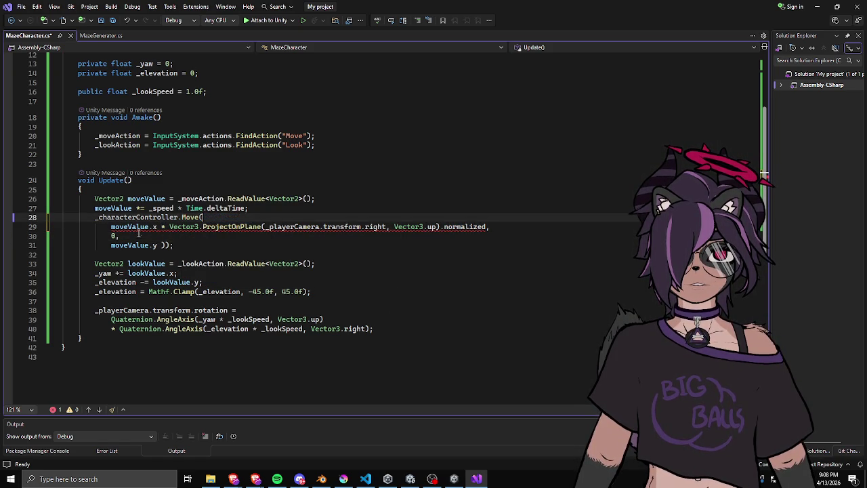
left_click_drag(111, 236, 121, 235)
key("Delete")
left_click(487, 226)
key("BackSpace")
- Duplicate the projected expression as moveValue.y times the flattened camera forward vector
mouse_move(486, 226)
left_mouse_down()
mouse_move(110, 227)
mouse_move(157, 245)
left_mouse_up()
key("ctrl+c")
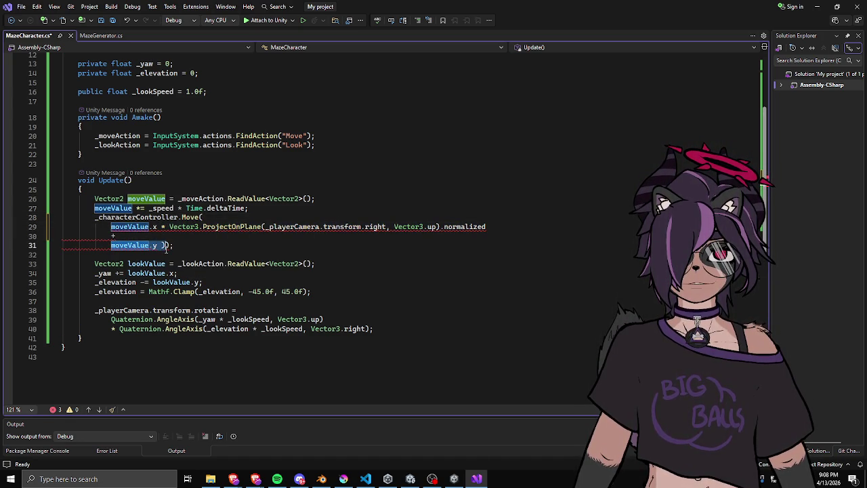
key("ctrl+v")
double_click(377, 245)
type("forward")
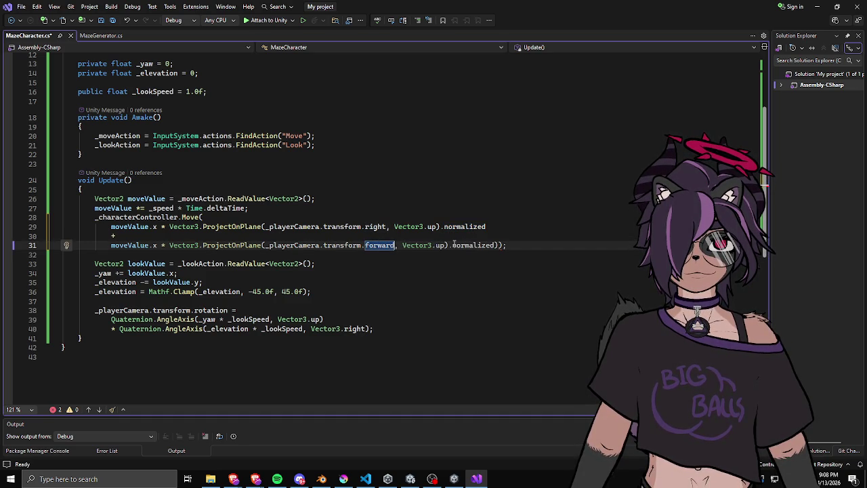
double_click(156, 244)
type("y")
- Remove the extra closing parenthesis and save MazeCharacter.cs
left_click(501, 247)
key("BackSpace")
key("Down")
key("ctrl+s")
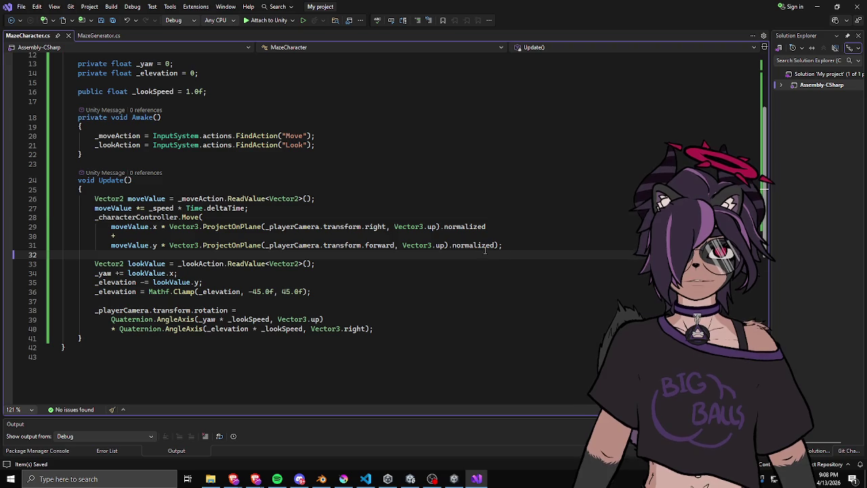
left_click(452, 227)
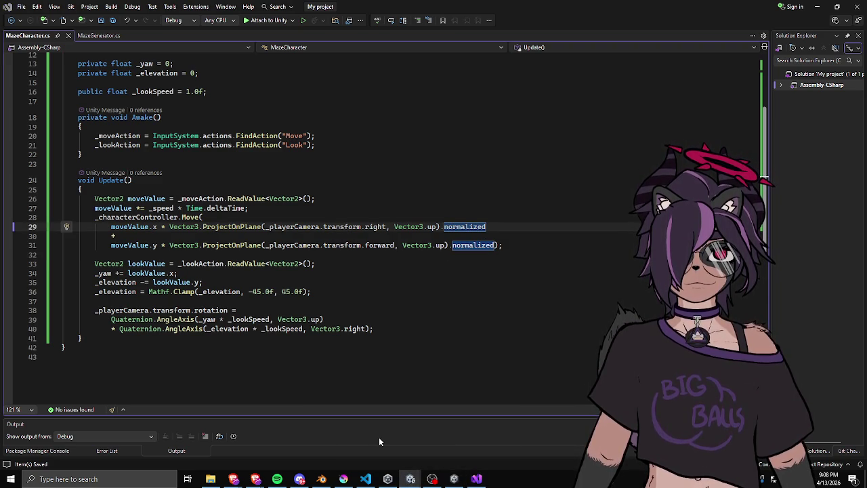
- Back in Unity, select the Capsule and orbit the scene view around it
left_click(410, 479)
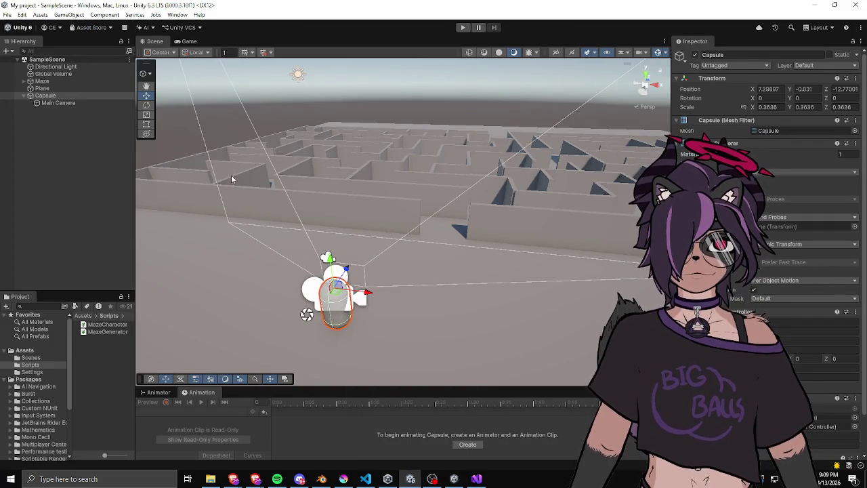
left_click(67, 102)
left_click(73, 96)
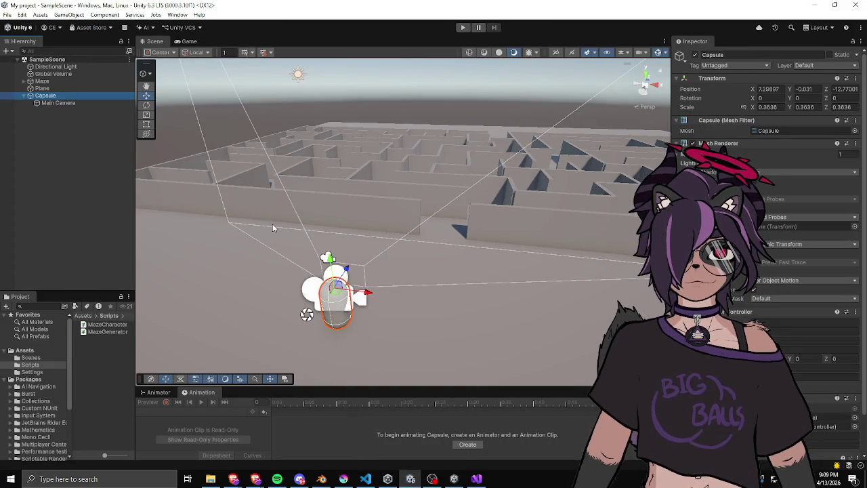
mouse_move(315, 210)
left_mouse_down()
mouse_move(434, 252)
mouse_move(360, 246)
mouse_move(353, 264)
mouse_move(417, 271)
mouse_move(413, 287)
mouse_move(368, 269)
mouse_move(543, 236)
left_mouse_up()
left_click(352, 264)
left_click(501, 285)
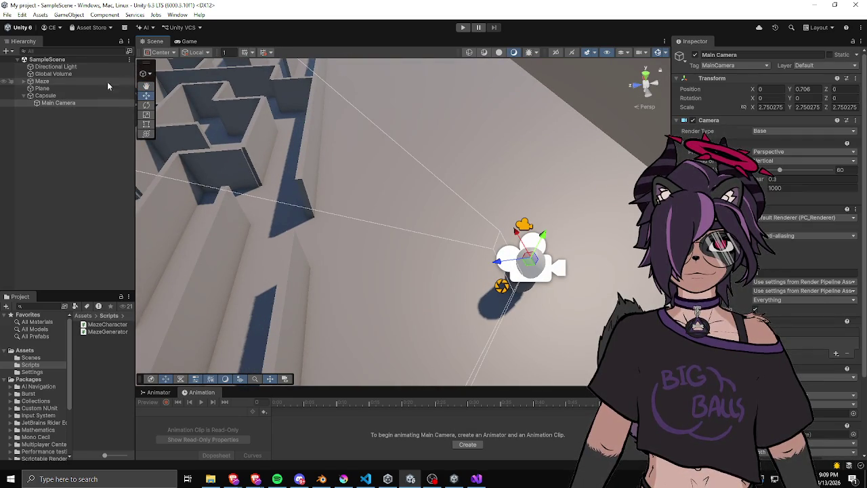
left_click(46, 96)
mouse_move(503, 251)
left_mouse_down()
mouse_move(542, 258)
mouse_move(402, 244)
mouse_move(421, 265)
left_mouse_up()
- Frame the Capsule and scale it down to about 0.277
key("f")
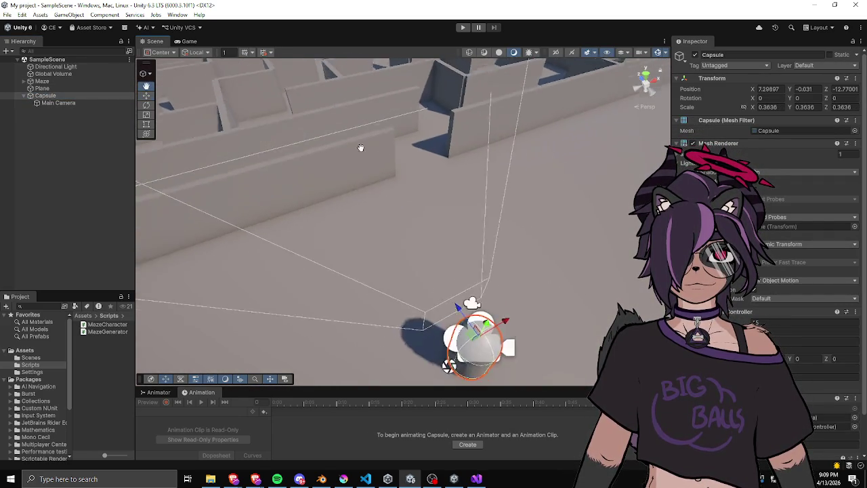
key("r")
left_click_drag(429, 289, 420, 293)
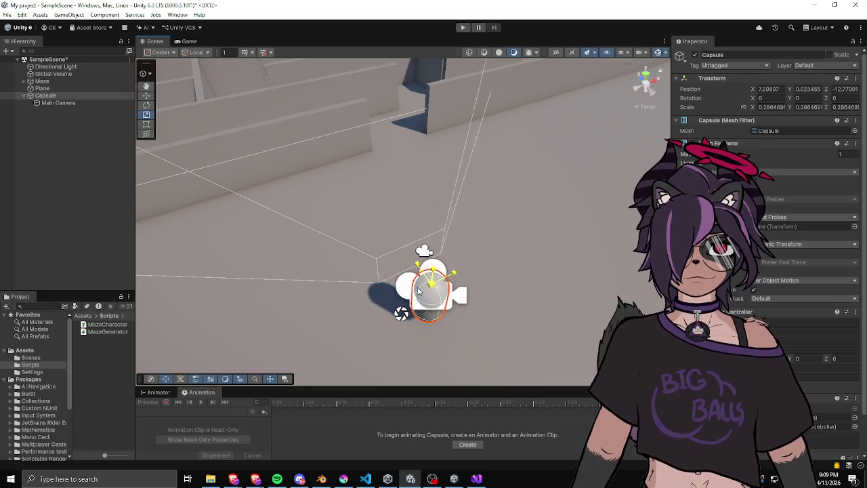
key("q")
left_click_drag(486, 310, 398, 54)
- Raise the Capsule slightly along Y so it rests on the maze floor
key("w")
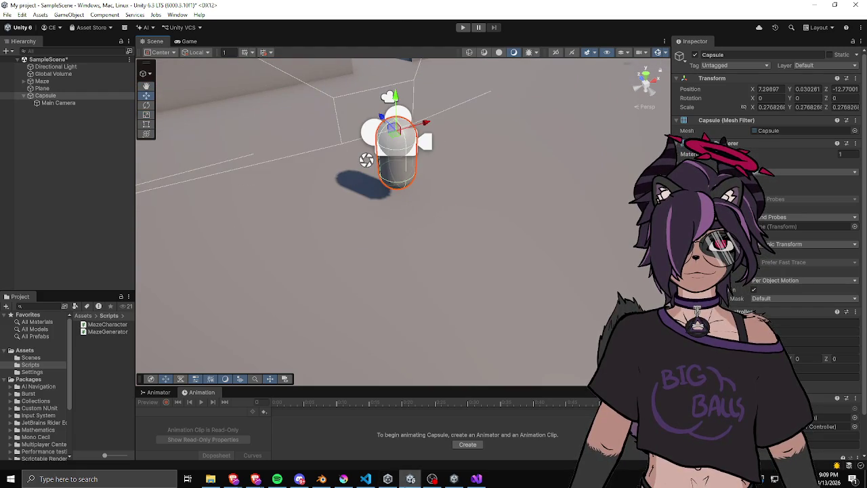
left_click_drag(397, 95, 395, 121)
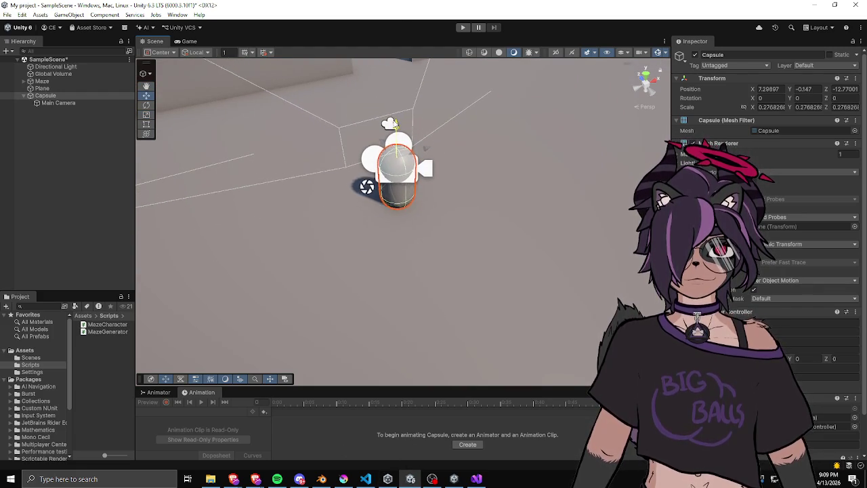
left_click_drag(311, 277, 398, 46)
left_click_drag(406, 220, 404, 208)
left_click(59, 102)
left_click(46, 95)
- Replace the Character Controller's 0.08 value and enter 0.65, 0.8 and 0.6 for its size fields
scroll(766, 237, "down", 3)
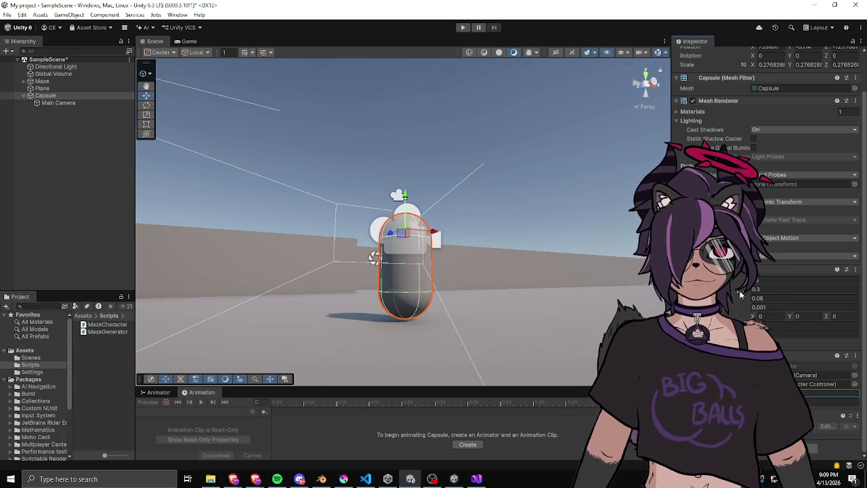
left_click(780, 299)
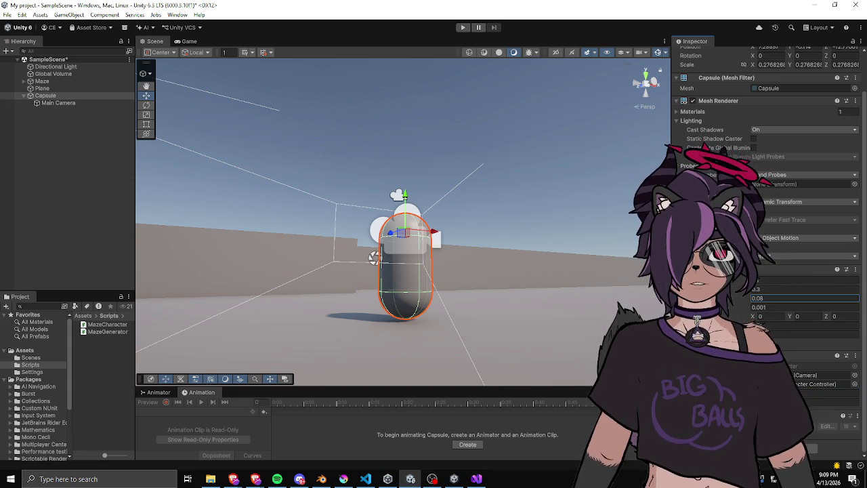
key("Return")
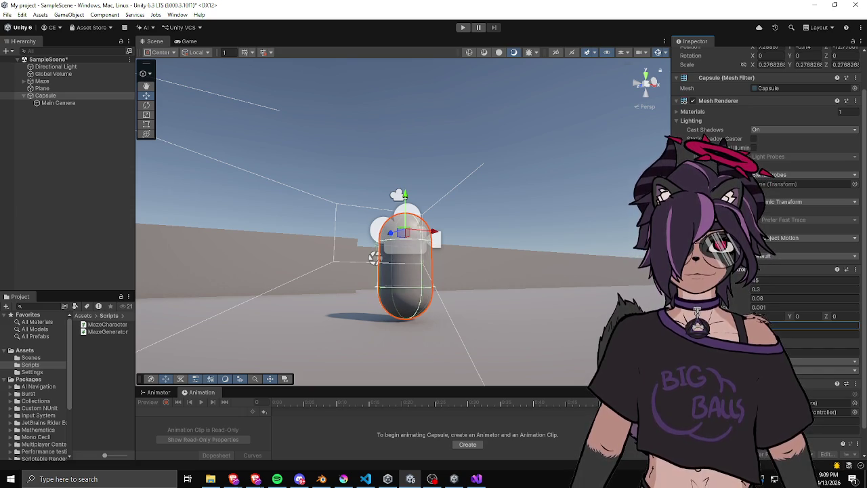
type("0.65")
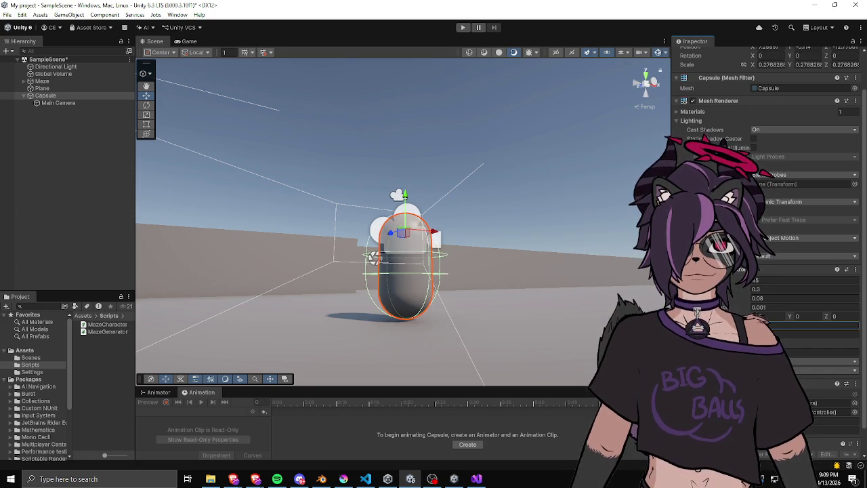
type("0.8")
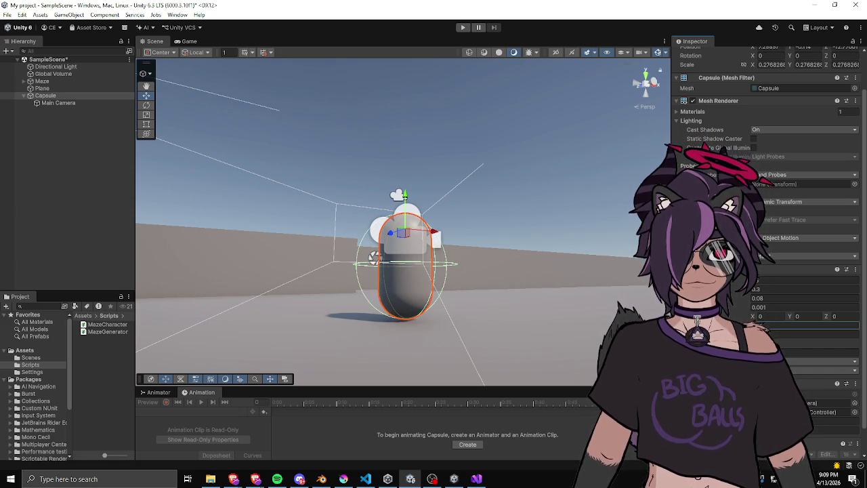
type("0.6")
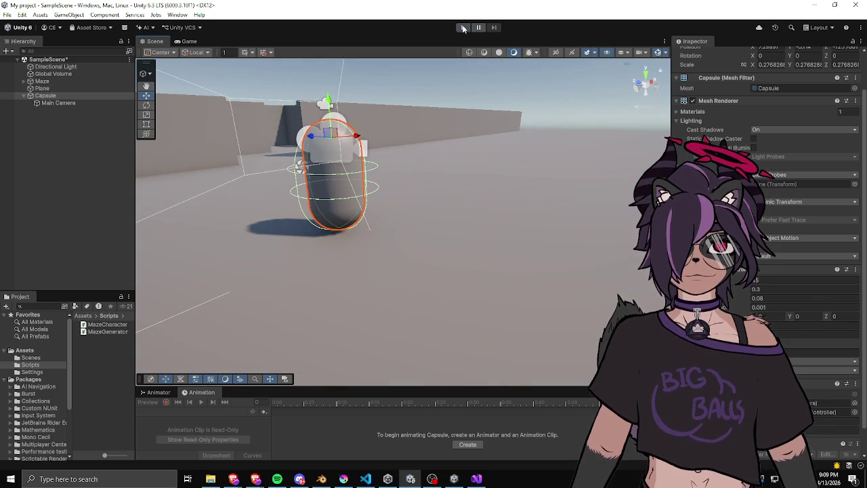
- Start Play mode and walk the shrunken capsule down the maze corridors toward a corner
left_click(463, 27)
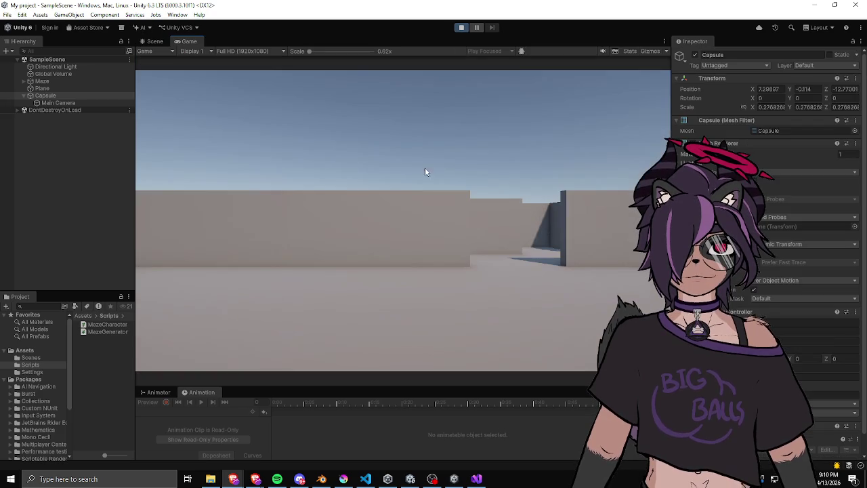
left_click(460, 217)
key("w")
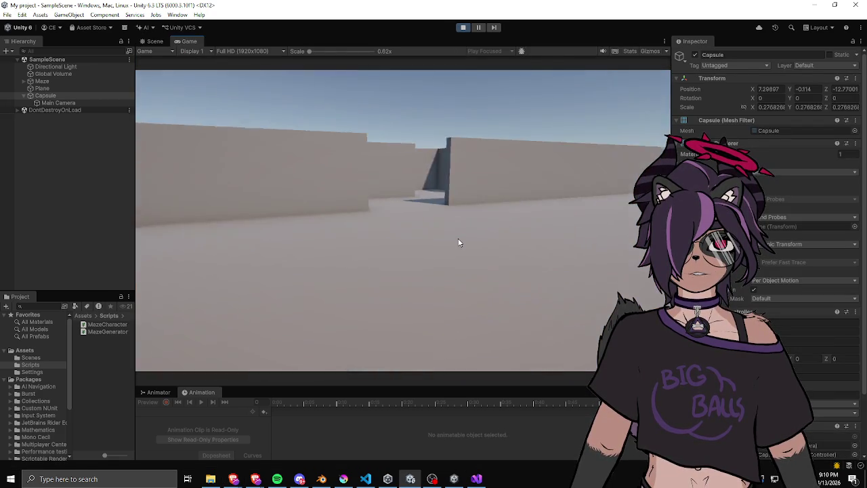
key("w")
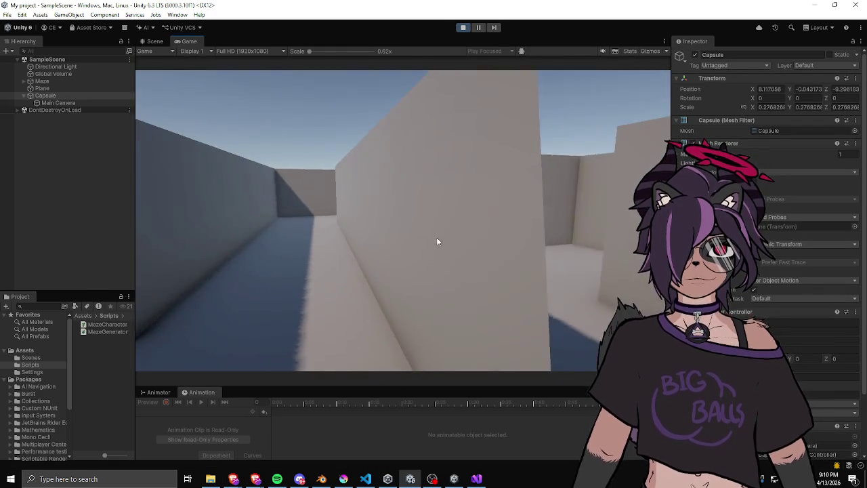
key("w")
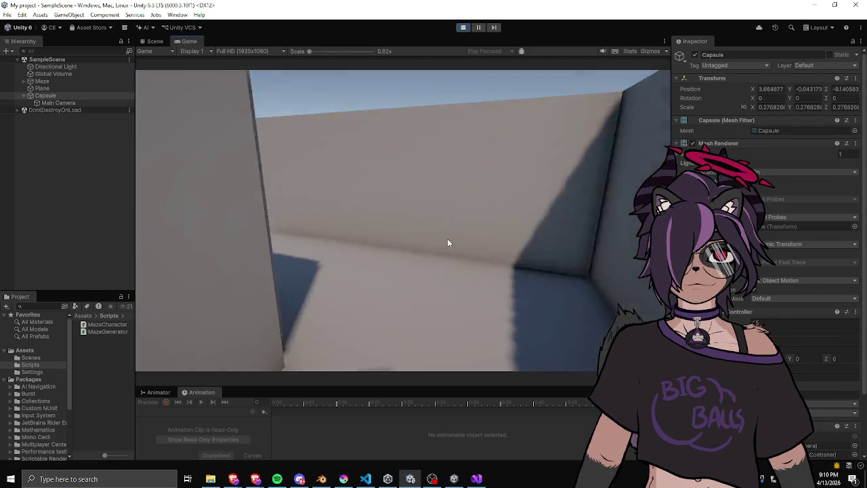
key("w")
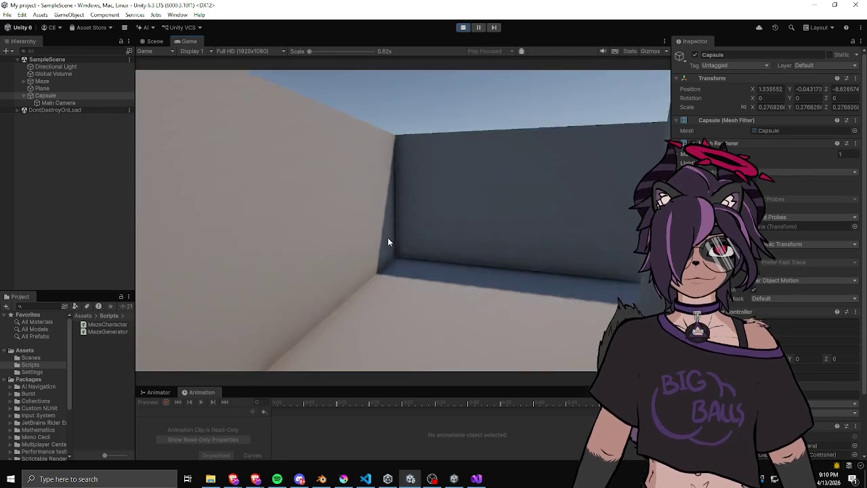
key("w")
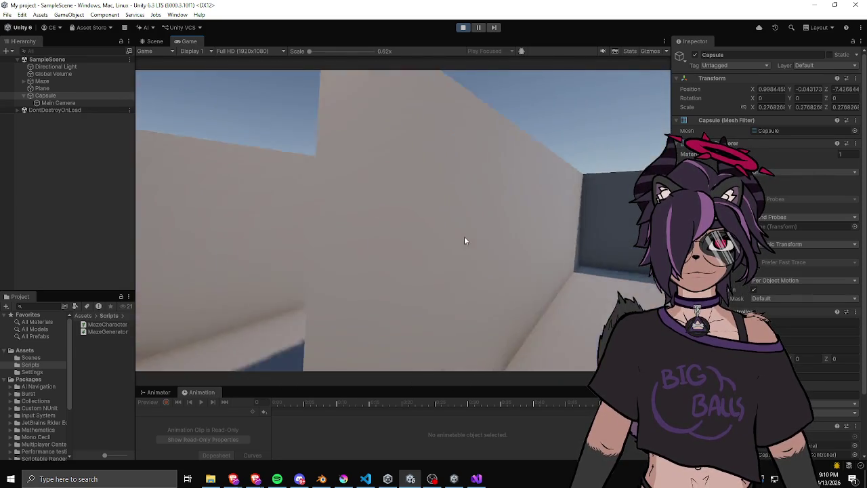
scroll(766, 204, "down", 3)
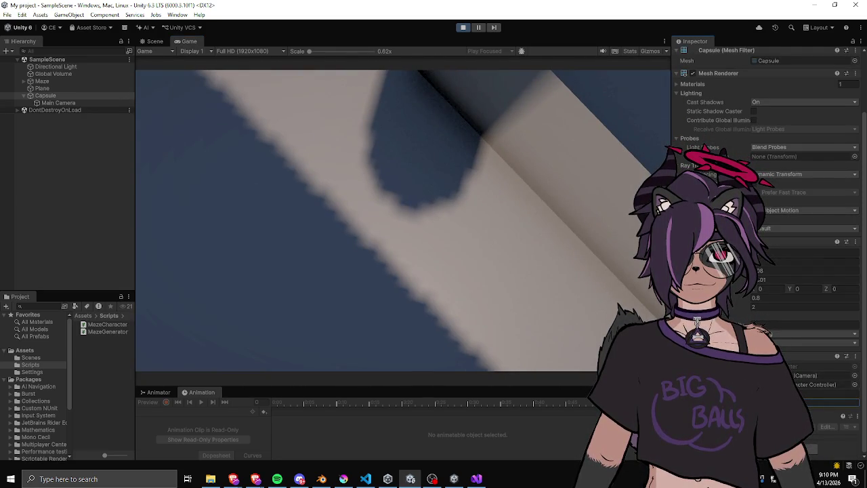
- Keep walking through the corridors, out to the open plane and back into the maze
key("w")
key("w")
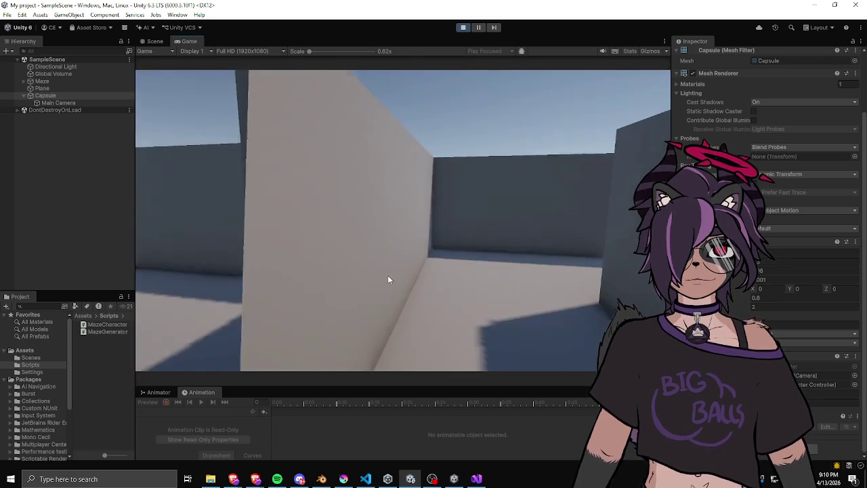
key("w")
key("w")
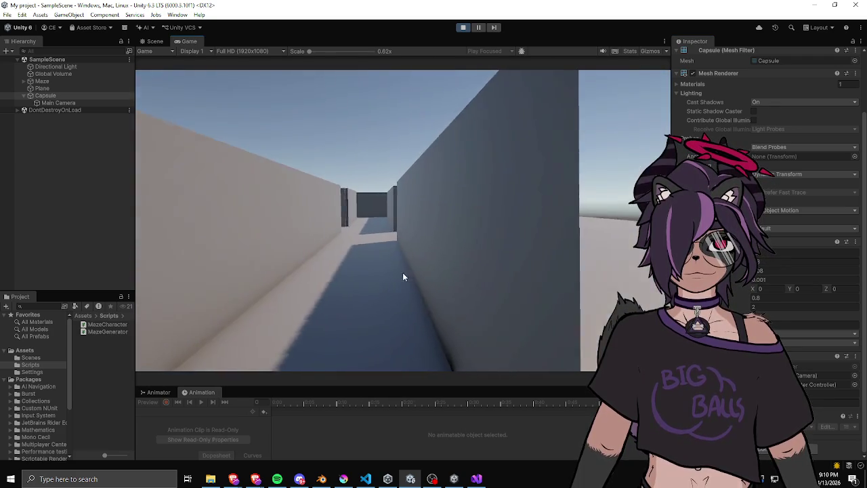
key("w")
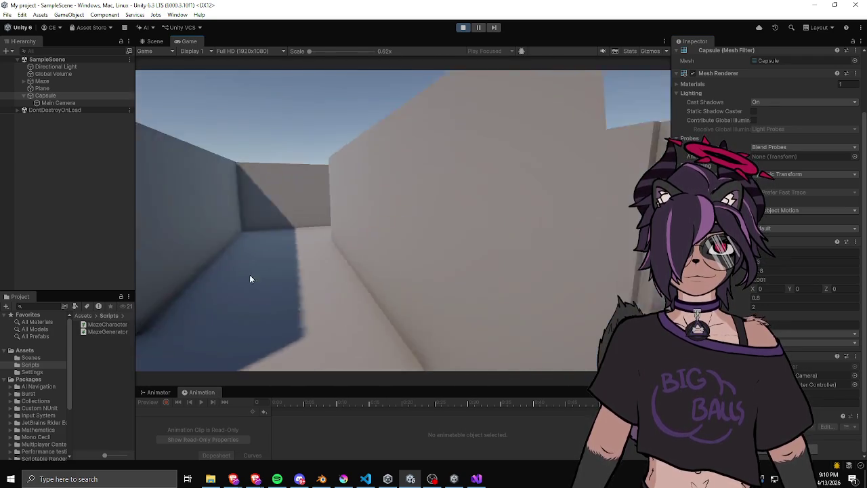
key("w")
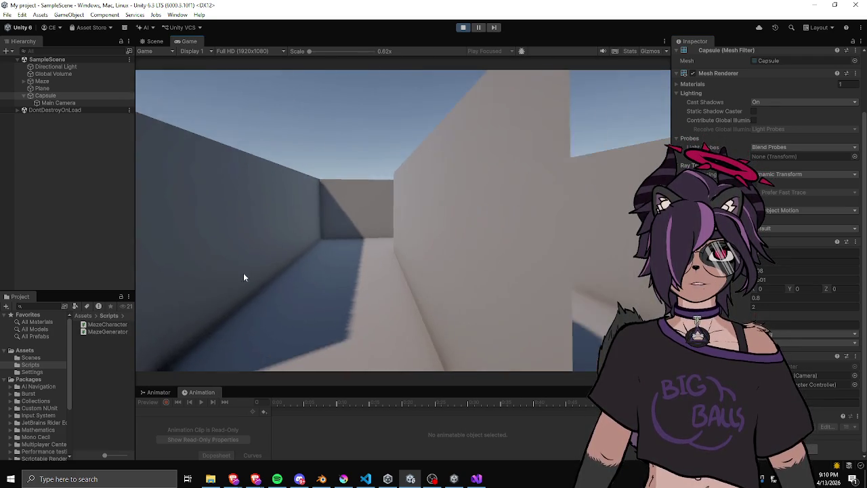
key("w")
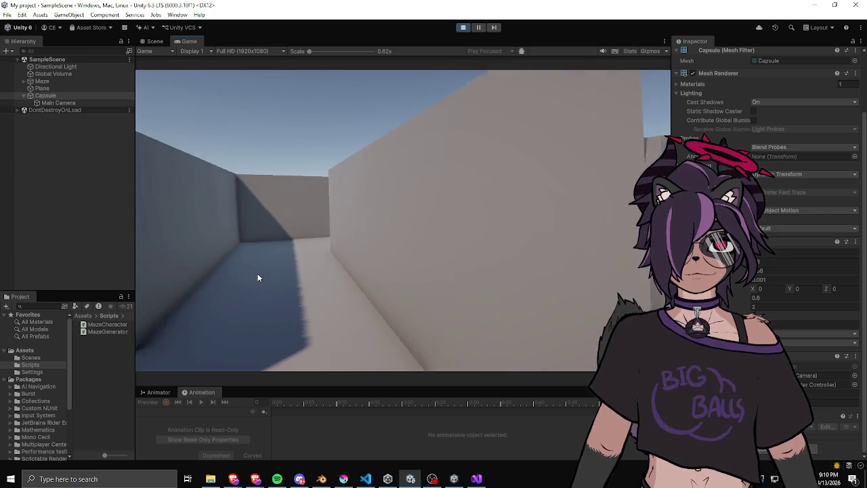
key("w")
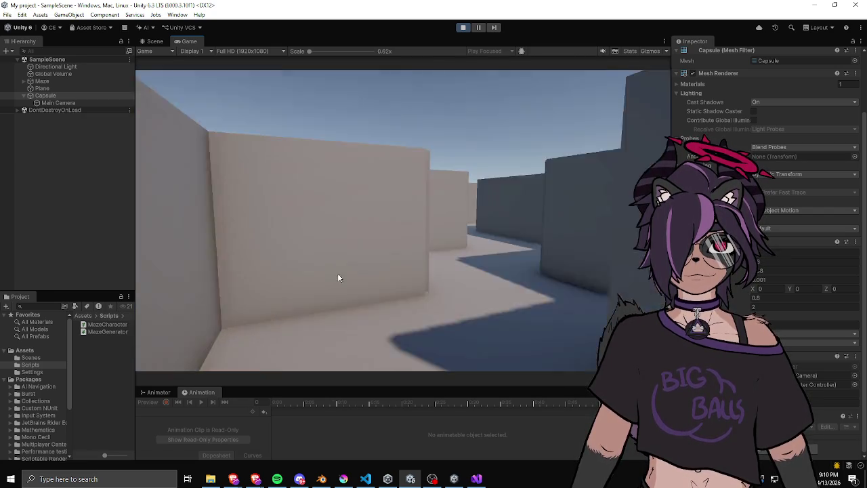
key("w")
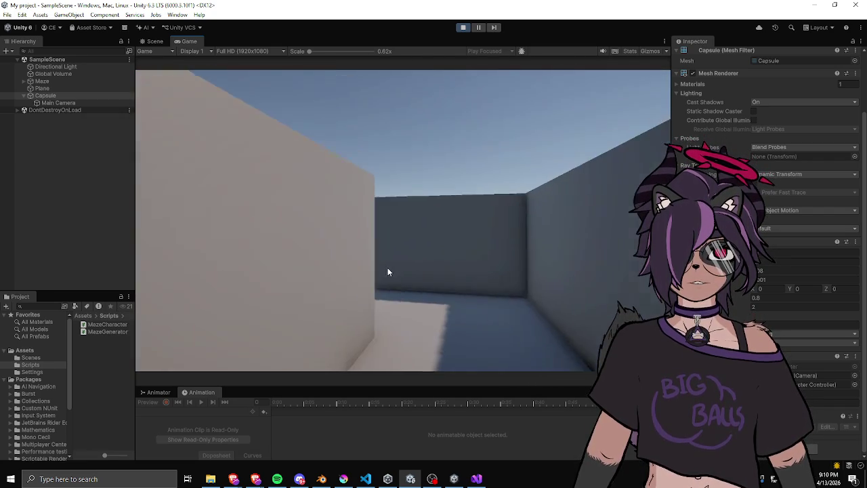
key("w")
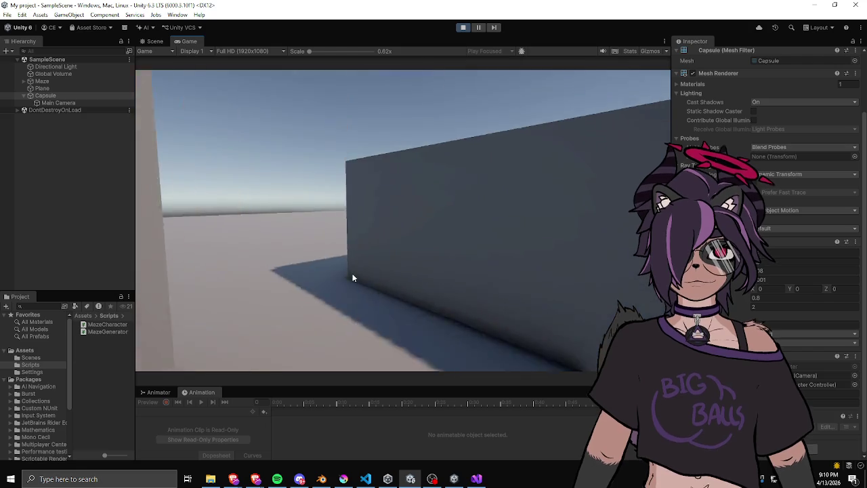
key("w")
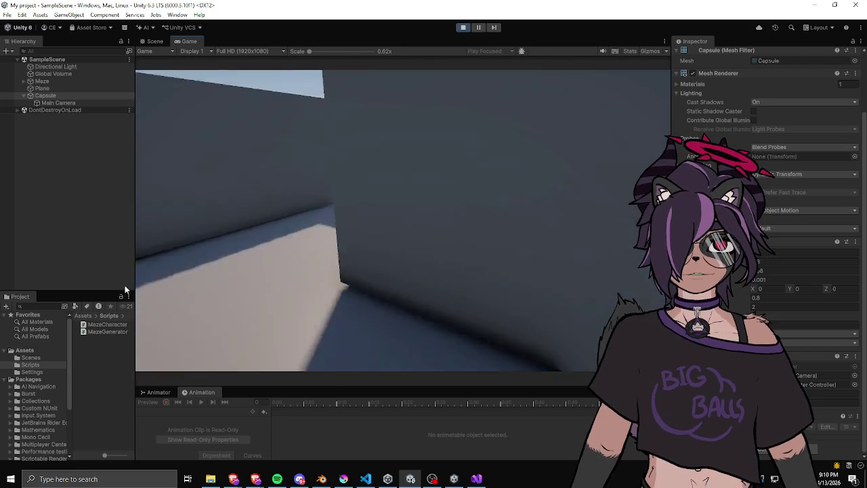
key("w")
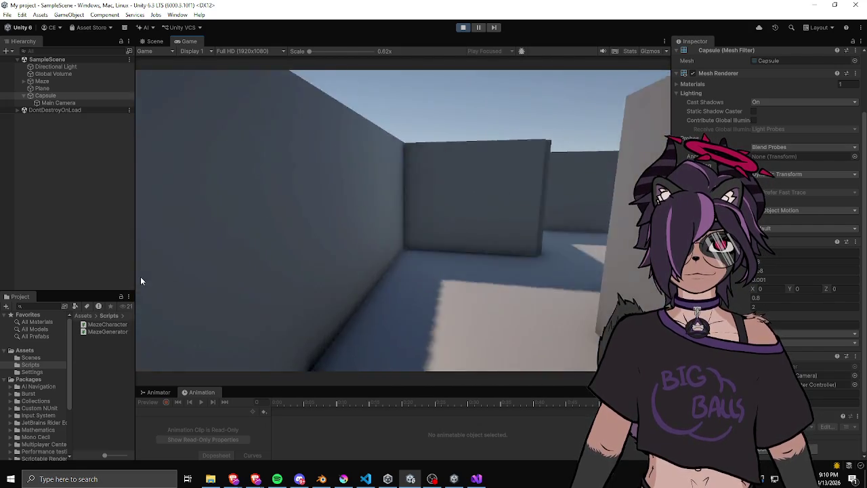
key("w")
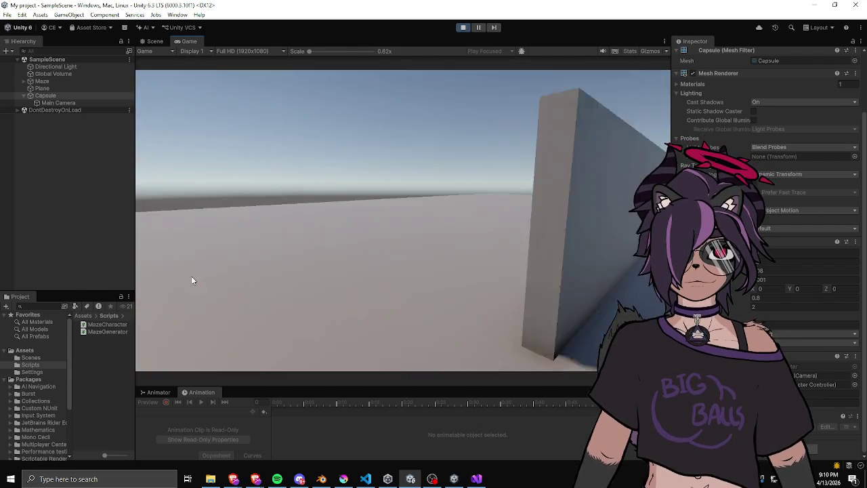
key("w")
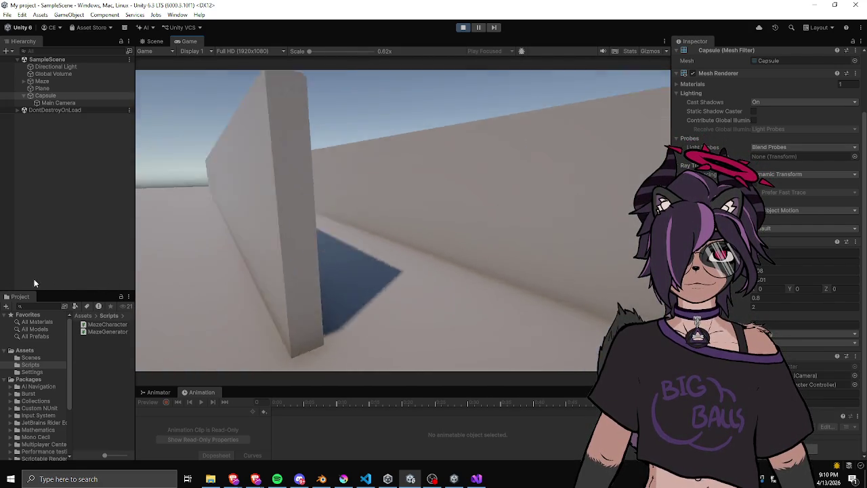
- Walk the capsule along walls, around corners and down several maze corridors
key("w")
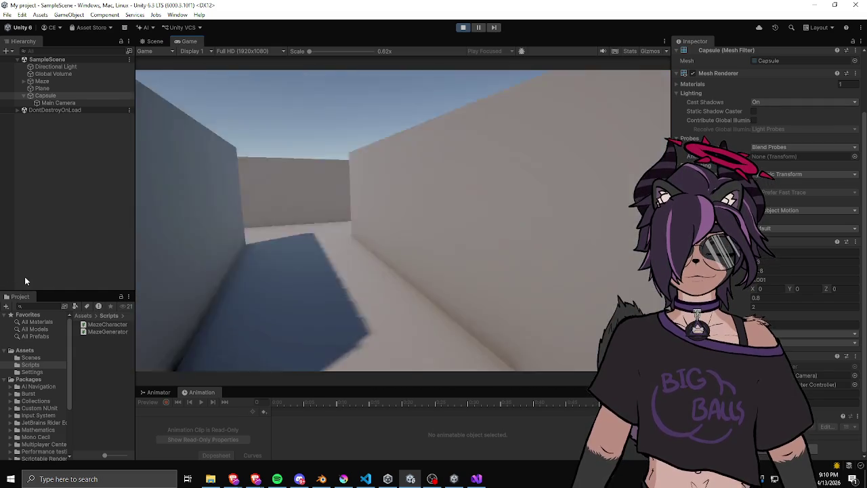
key("w")
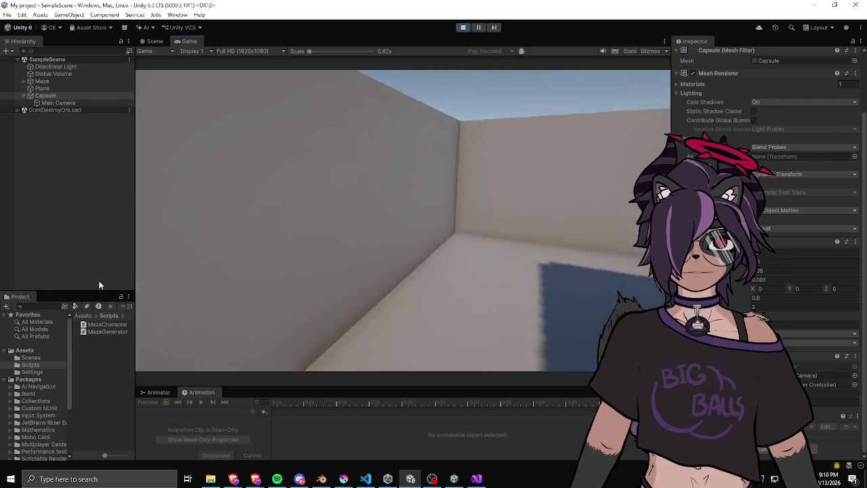
key("w")
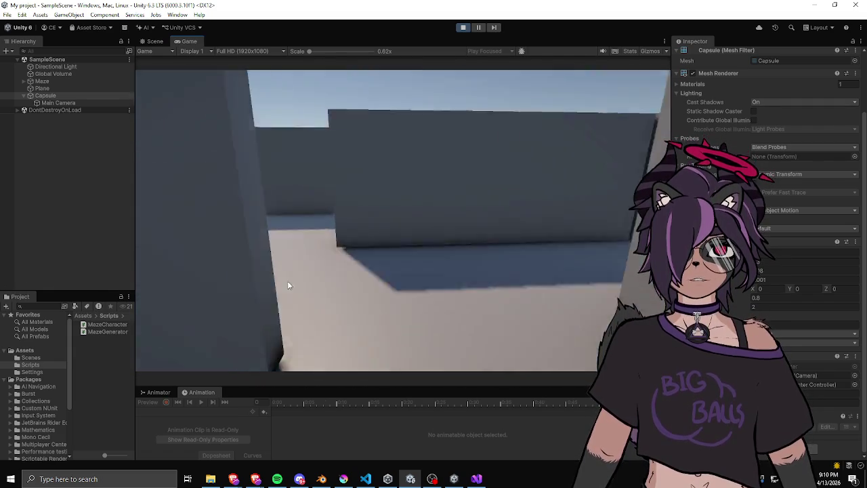
key("w")
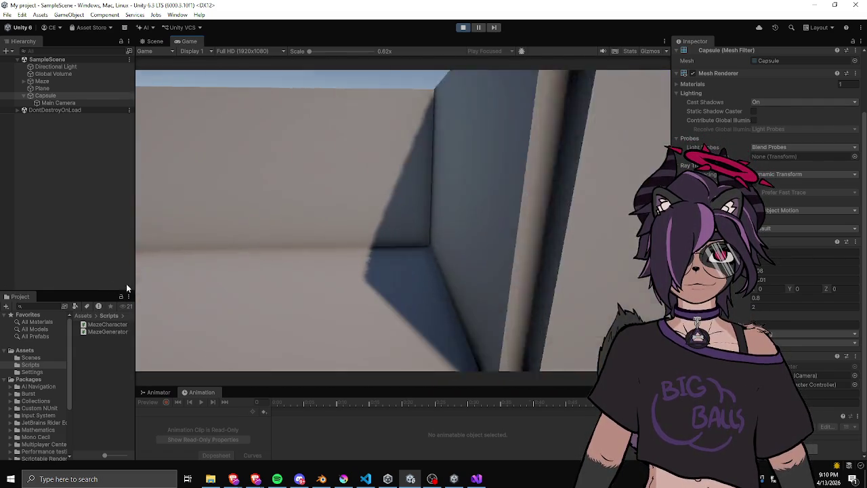
key("w")
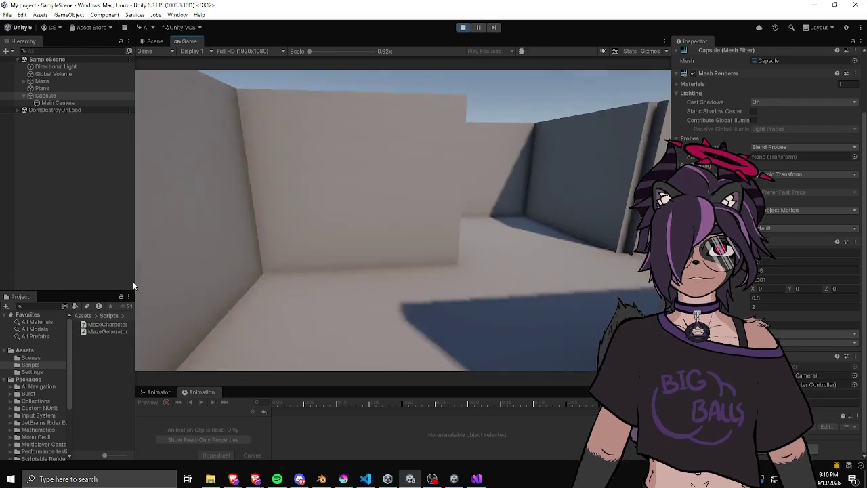
key("w")
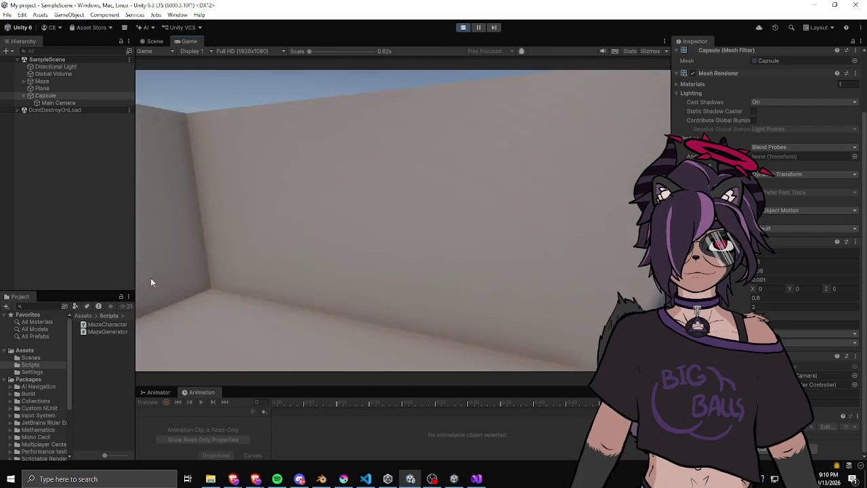
key("w")
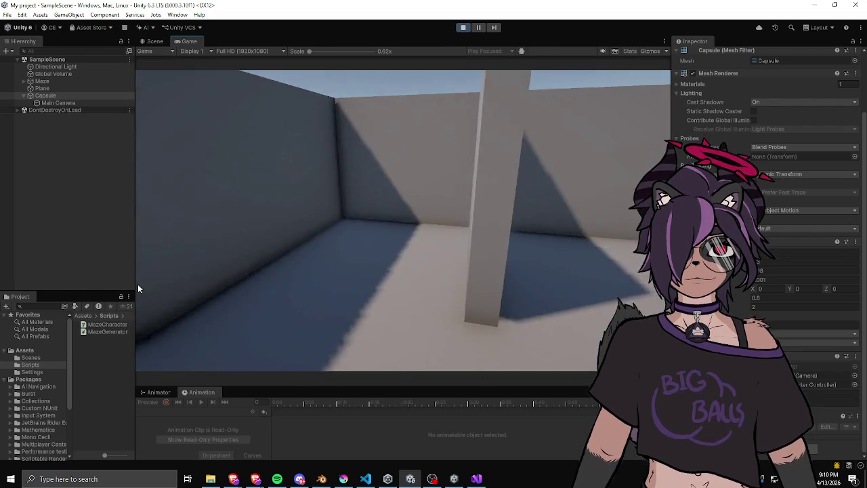
key("w")
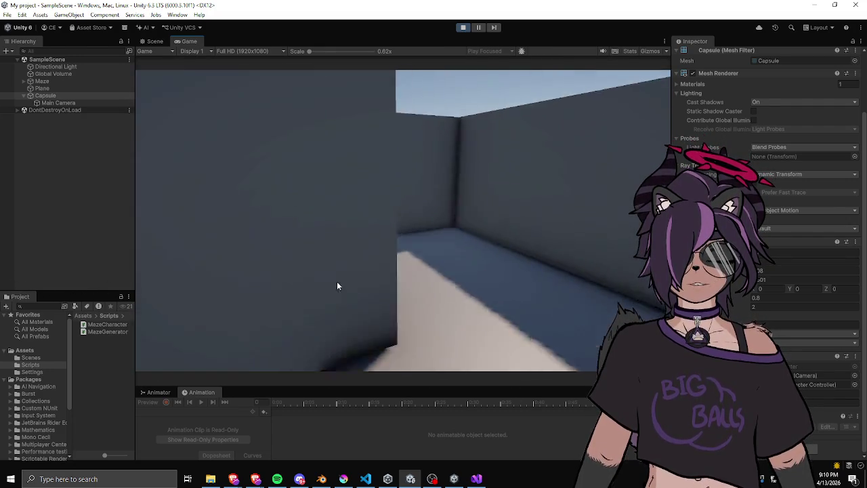
key("w")
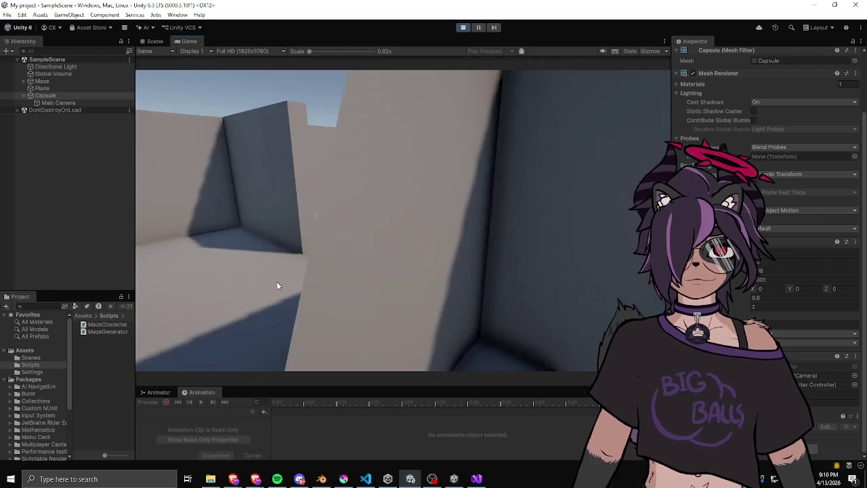
key("w")
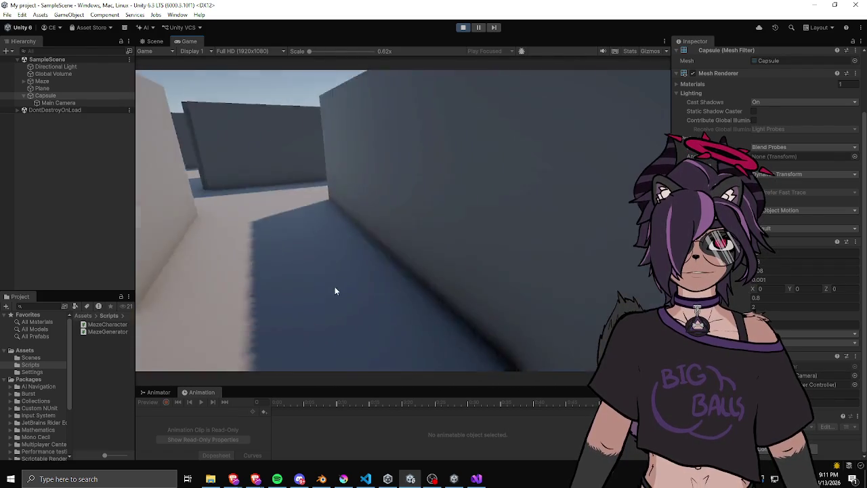
key("w")
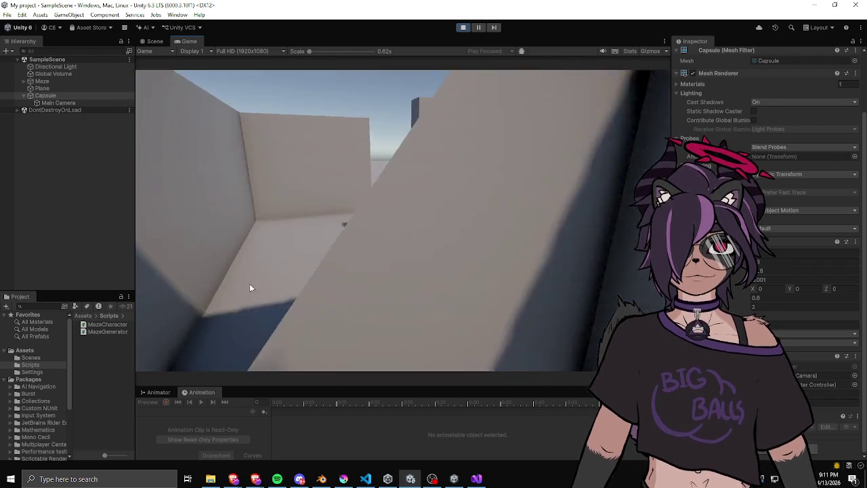
key("w")
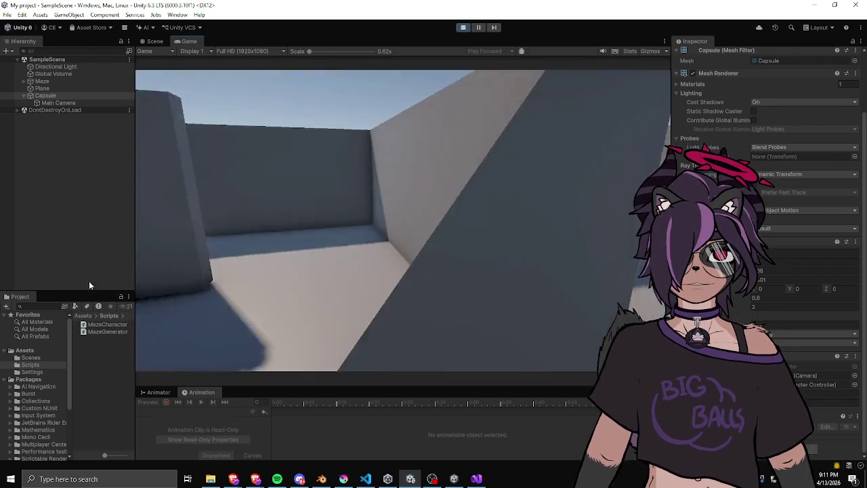
key("w")
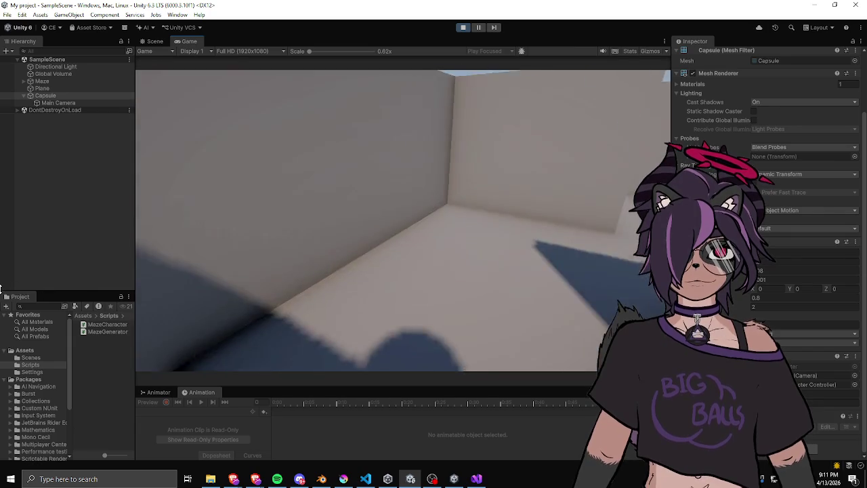
key("w")
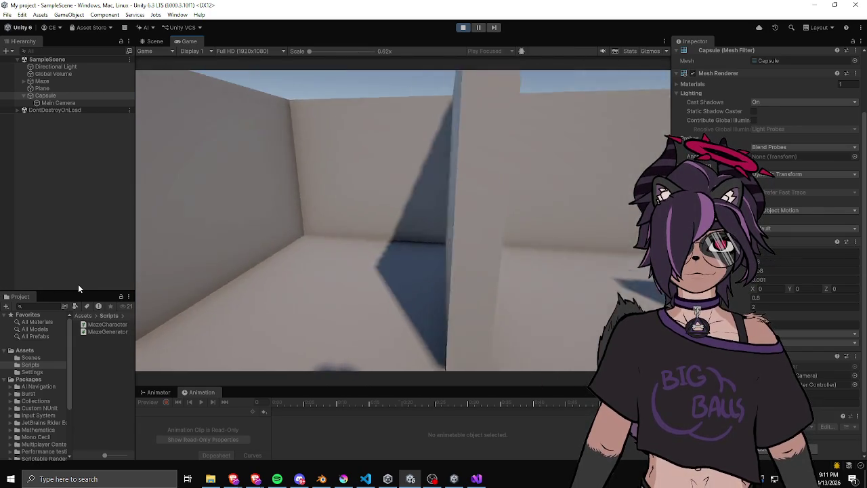
key("w")
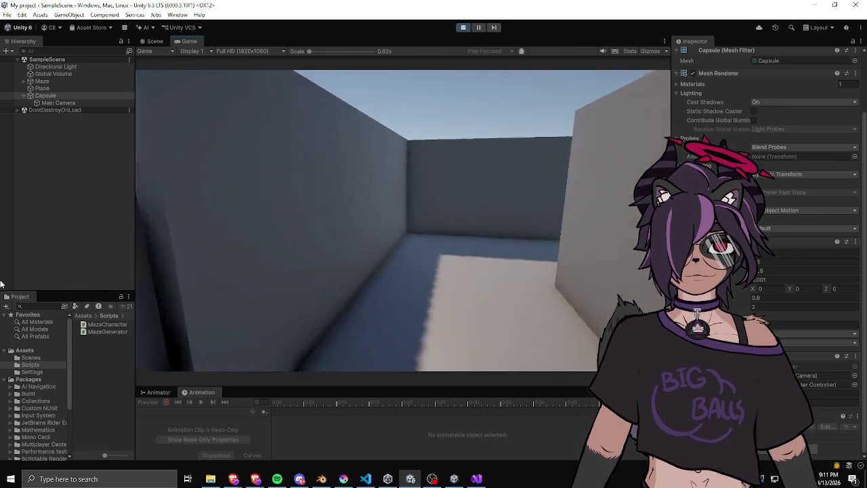
key("w")
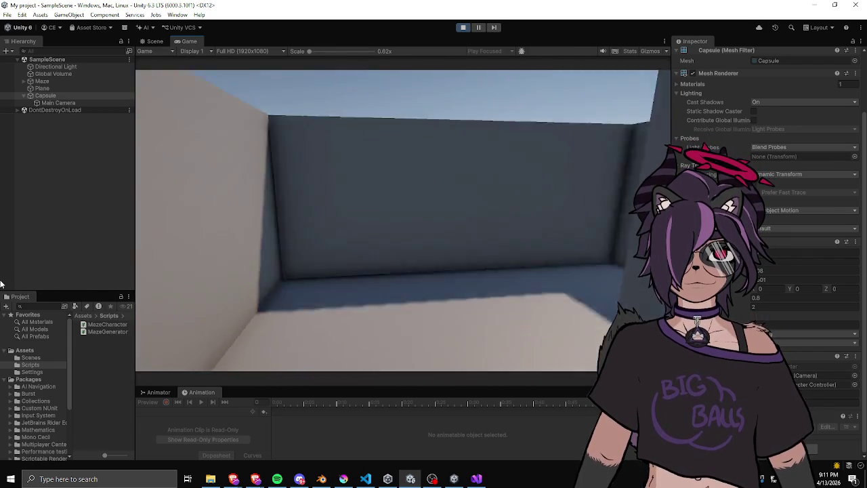
key("w")
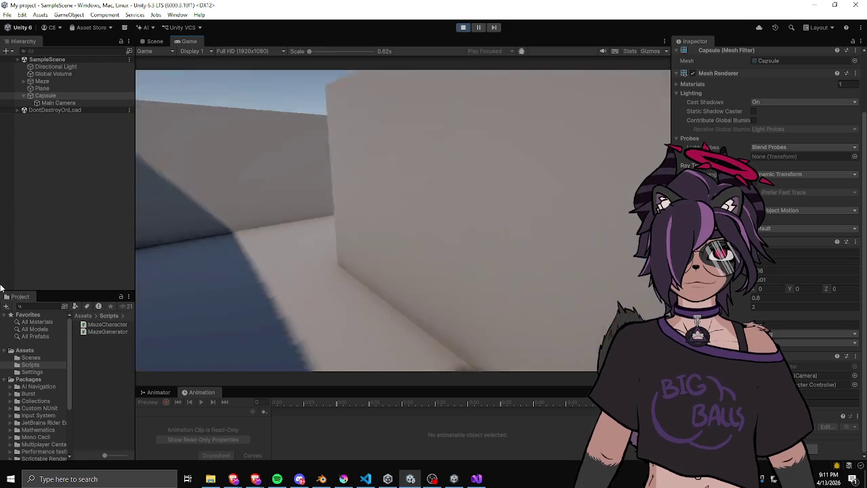
key("w")
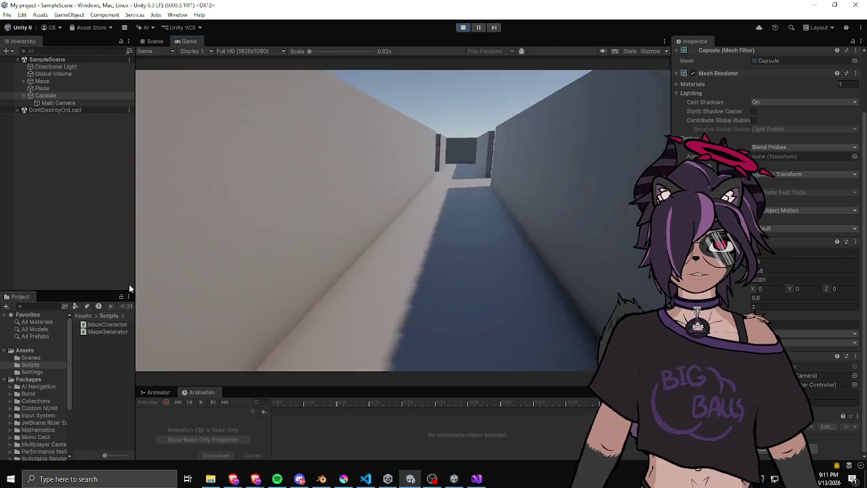
key("w")
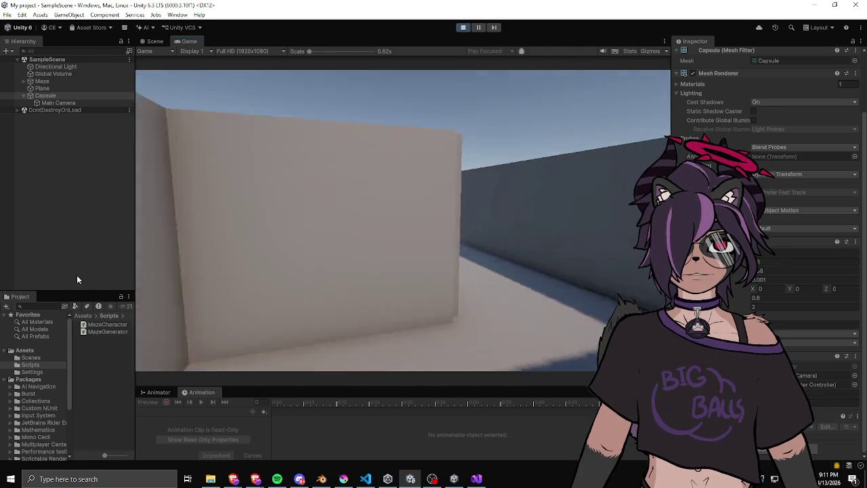
key("w")
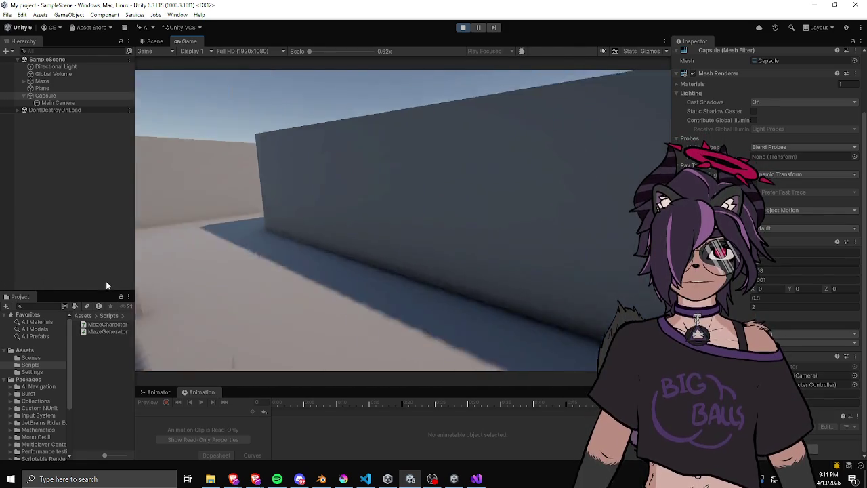
key("w")
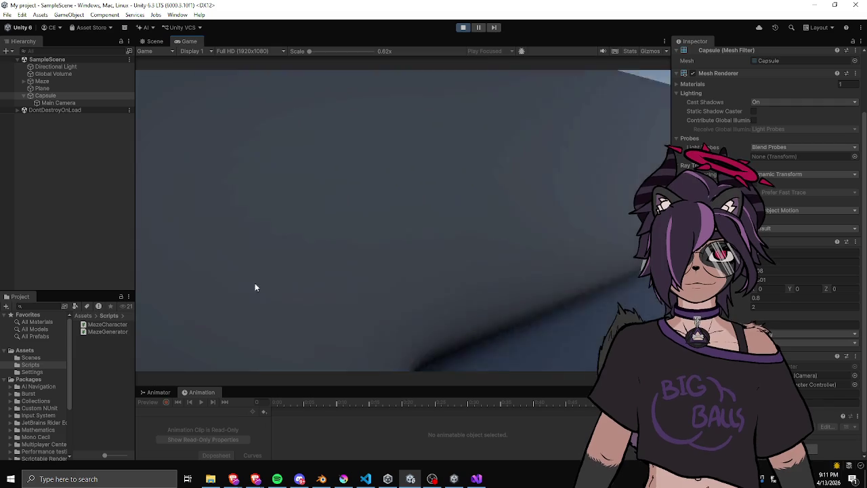
key("w")
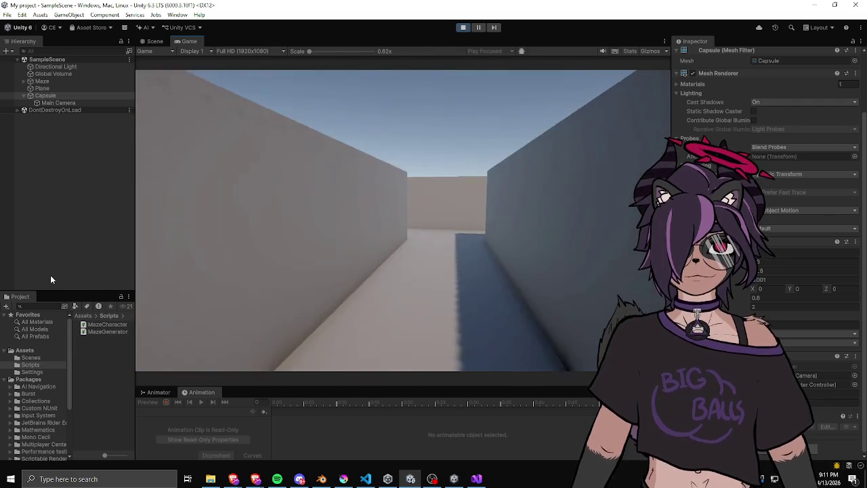
key("w")
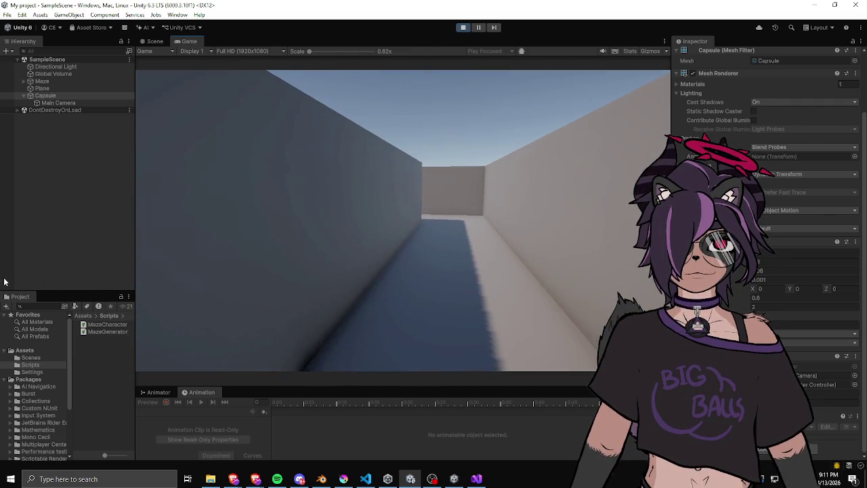
key("w")
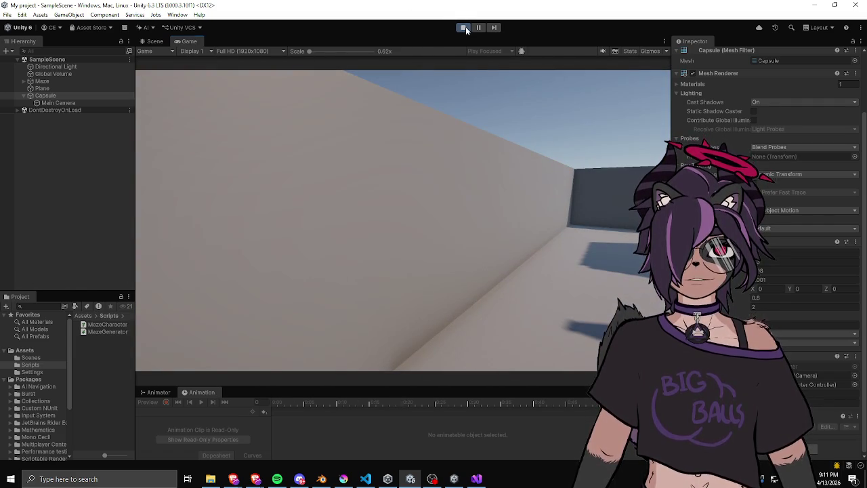
- Stop the game and delete every generated MazeWall(Clone) object from the Hierarchy
left_click(464, 28)
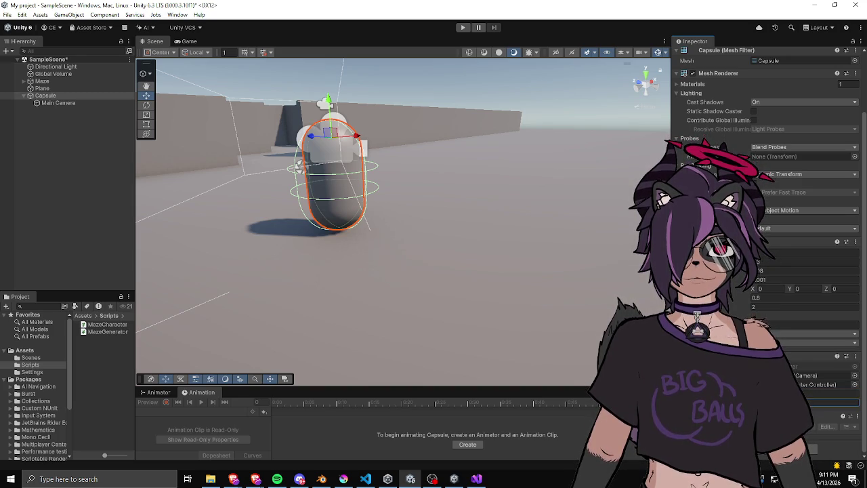
left_click(53, 89)
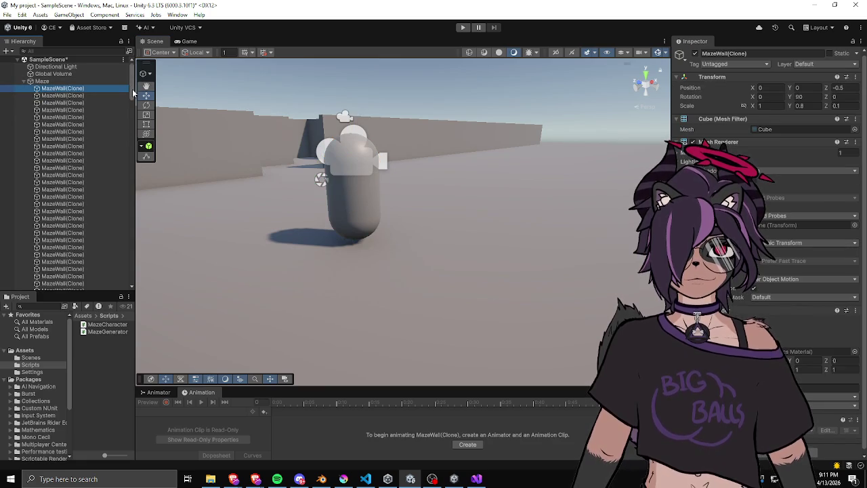
left_click_drag(132, 92, 146, 262)
left_click(71, 263, "shift")
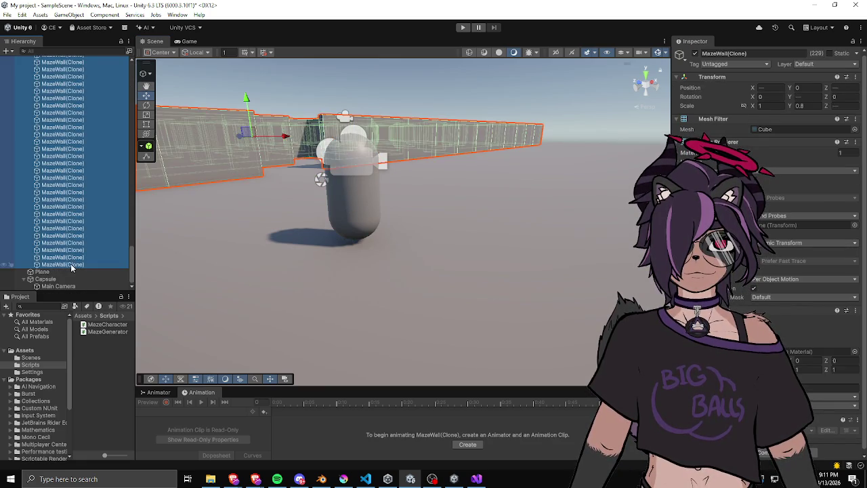
key("Delete")
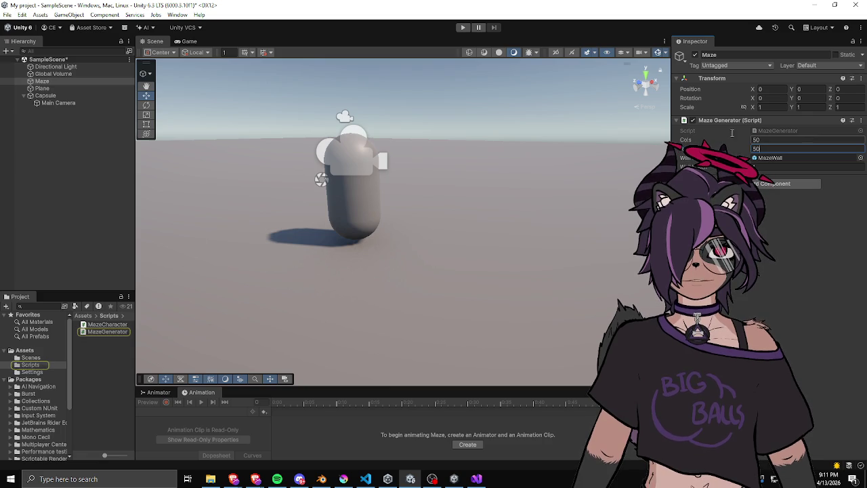
- Regenerate the maze at 50 columns by 50 rows and view it from above
key("ctrl+z")
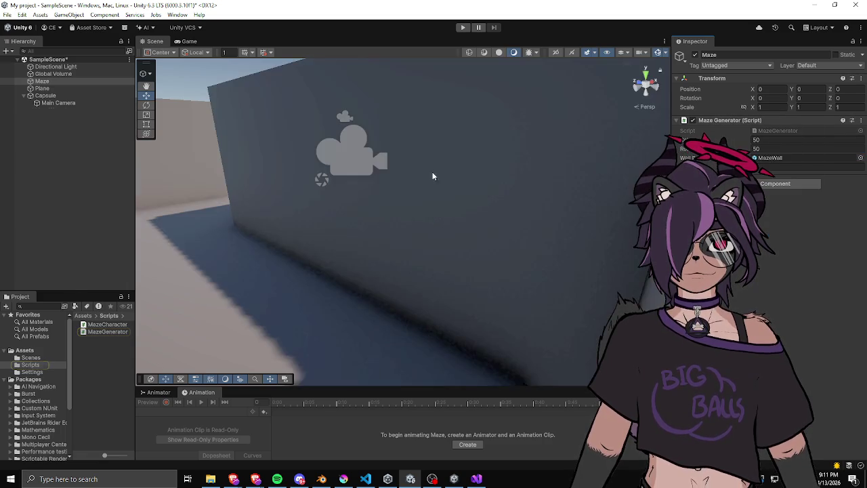
scroll(456, 181, "down", 10)
scroll(370, 187, "down", 10)
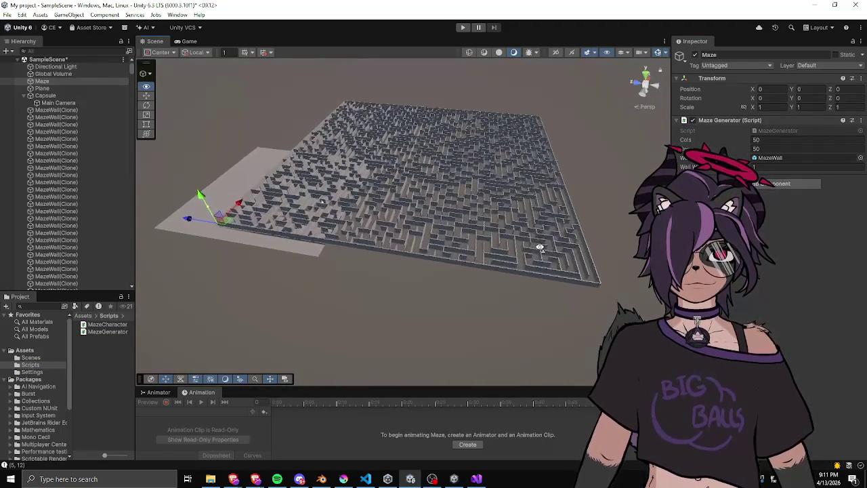
scroll(540, 245, "up", 10)
mouse_move(549, 285)
left_mouse_down()
mouse_move(474, 262)
mouse_move(531, 269)
mouse_move(534, 239)
mouse_move(319, 323)
mouse_move(524, 236)
mouse_move(295, 255)
mouse_move(291, 203)
mouse_move(346, 223)
mouse_move(342, 164)
mouse_move(402, 219)
mouse_move(467, 211)
left_mouse_up()
- Move and scale the ground plane to about 5.84 so it covers the maze
left_click(319, 323)
key("t")
key("w")
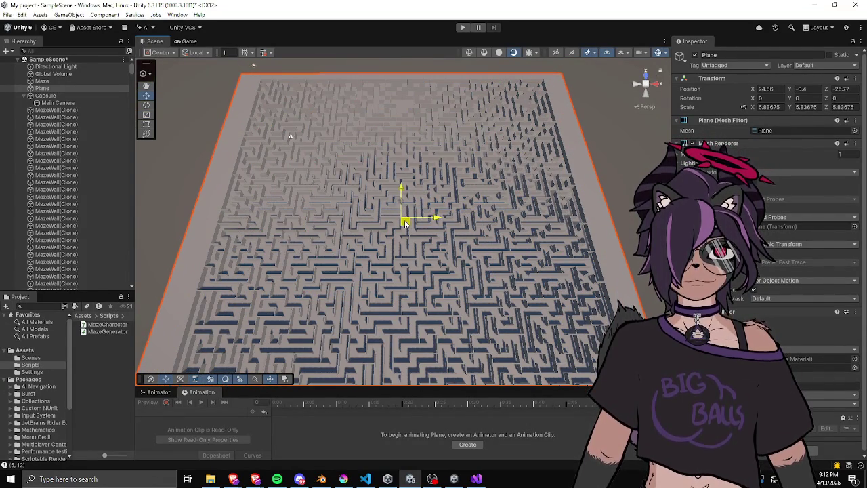
- Frame the ground plane and orbit in closer around the 50×50 maze
left_click(163, 218)
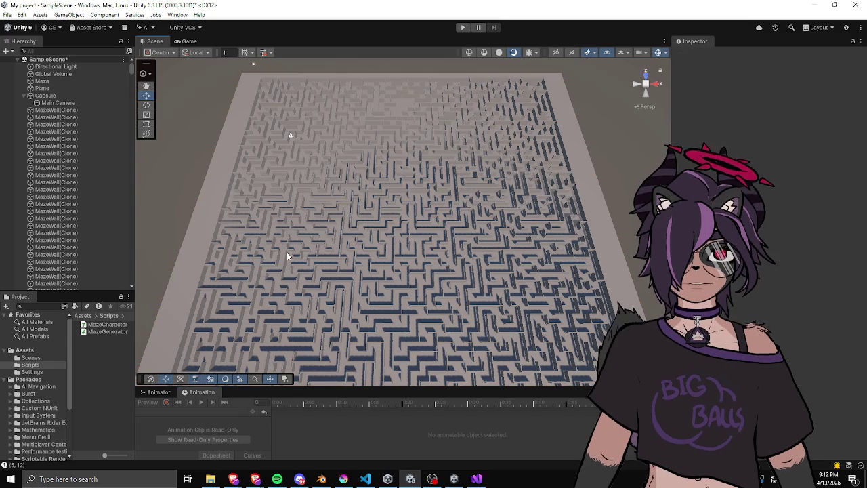
mouse_move(290, 256)
left_mouse_down()
mouse_move(356, 264)
mouse_move(393, 210)
mouse_move(398, 224)
left_mouse_up()
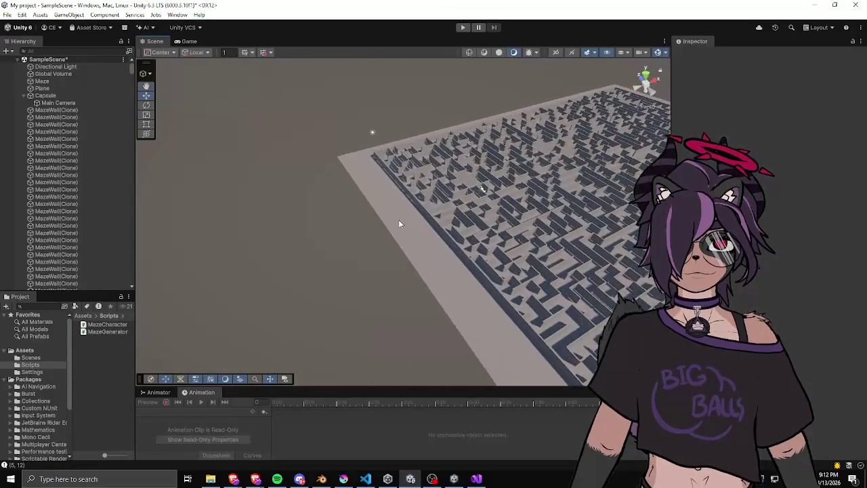
left_click(400, 223)
key("f")
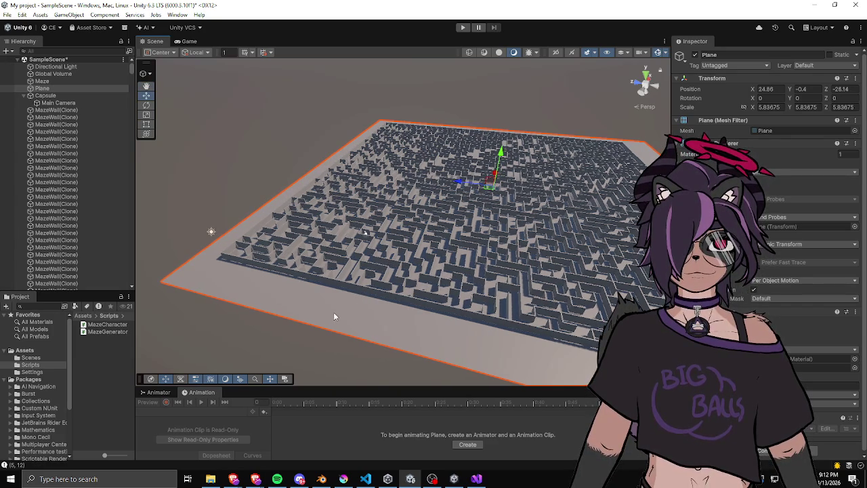
left_click(310, 331)
mouse_move(310, 331)
left_mouse_down()
mouse_move(348, 271)
mouse_move(329, 276)
mouse_move(281, 259)
mouse_move(341, 253)
mouse_move(422, 263)
mouse_move(462, 254)
mouse_move(503, 316)
mouse_move(506, 291)
mouse_move(407, 289)
mouse_move(479, 237)
mouse_move(447, 228)
left_mouse_up()
left_click(407, 288)
key("f")
- Set the plane's Y position to -0.35, checking it from ground level and above
scroll(433, 229, "up", 5)
scroll(421, 227, "up", 5)
left_click_drag(419, 224, 399, 239)
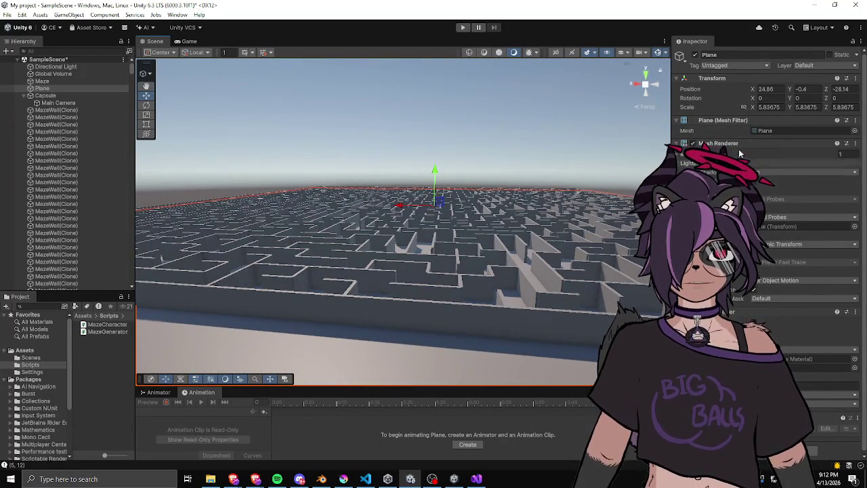
left_click_drag(407, 231, 433, 169)
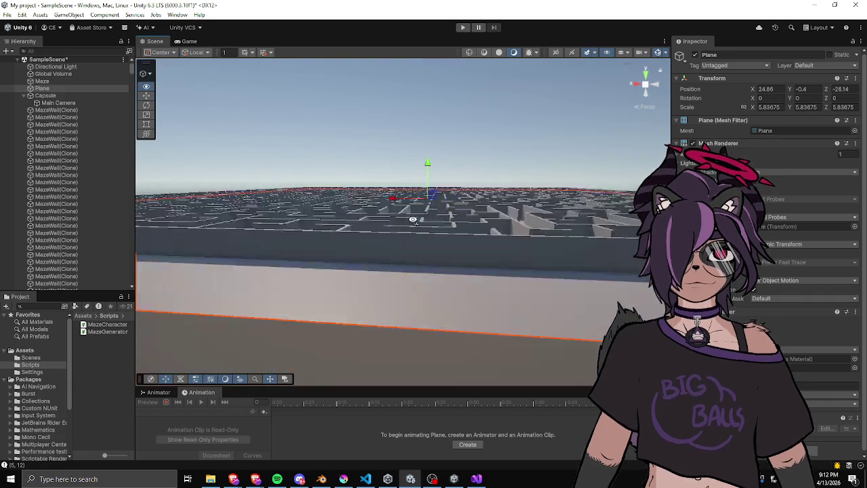
type("0.35")
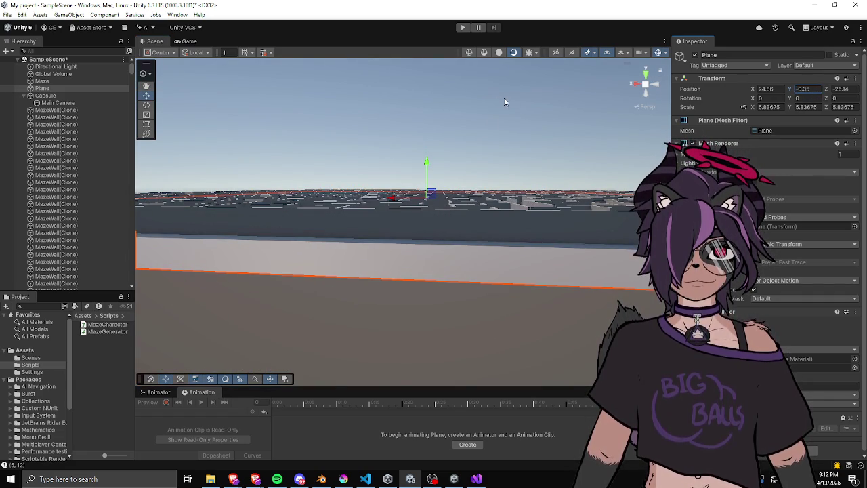
mouse_move(504, 101)
left_mouse_down()
mouse_move(450, 187)
mouse_move(375, 165)
left_mouse_up()
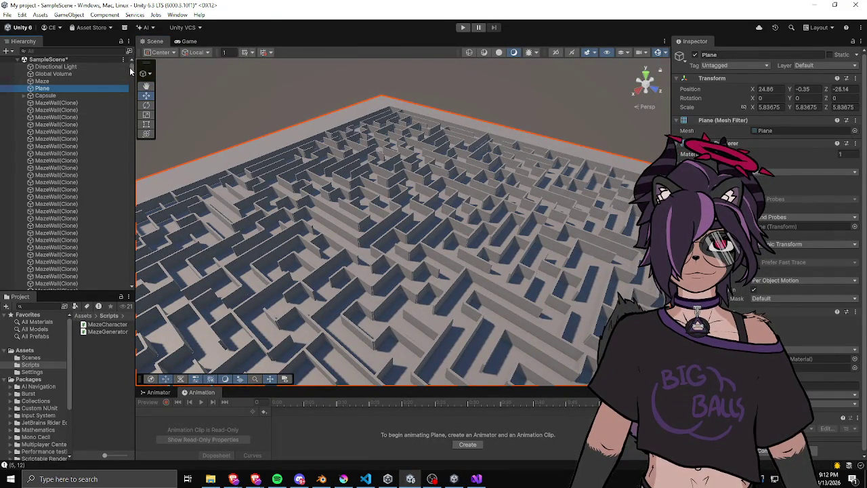
left_click(64, 95)
- Frame the player capsule and drag it into a corridor of the maze
key("f")
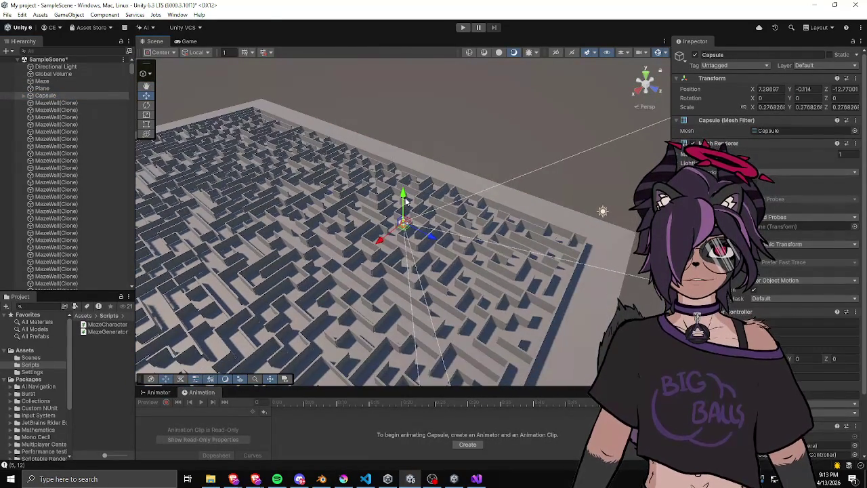
mouse_move(404, 232)
left_mouse_down()
mouse_move(425, 312)
mouse_move(526, 179)
left_mouse_up()
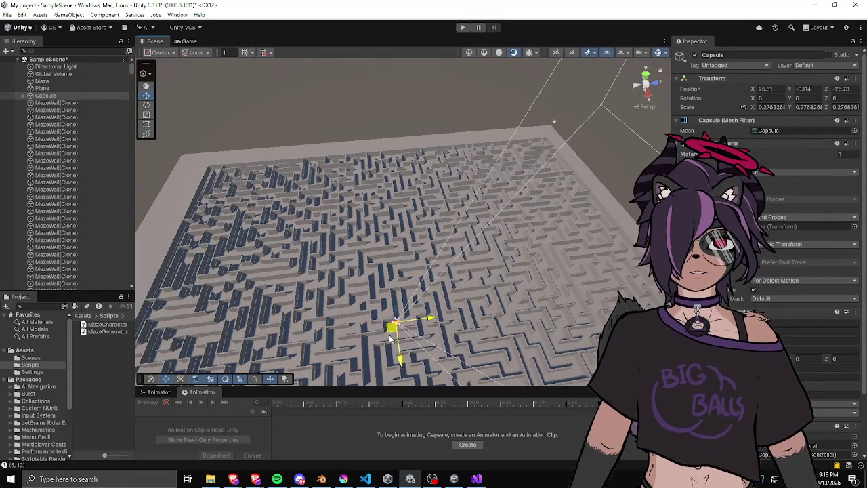
mouse_move(315, 350)
left_mouse_down()
mouse_move(483, 320)
mouse_move(457, 214)
left_mouse_up()
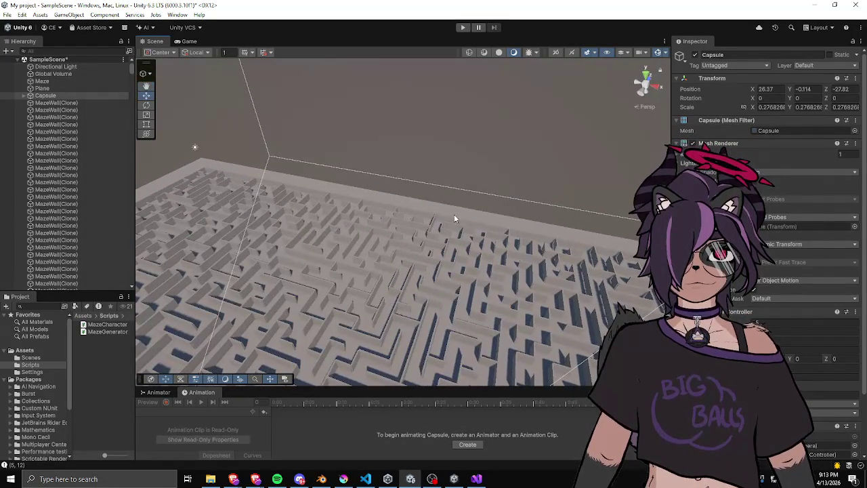
left_click(450, 221)
left_click(449, 221)
mouse_move(450, 248)
left_mouse_down()
mouse_move(251, 339)
mouse_move(316, 285)
mouse_move(400, 325)
mouse_move(400, 193)
left_mouse_up()
- Check the capsule's corridor placement from several angles, then start Play mode
left_click(415, 188)
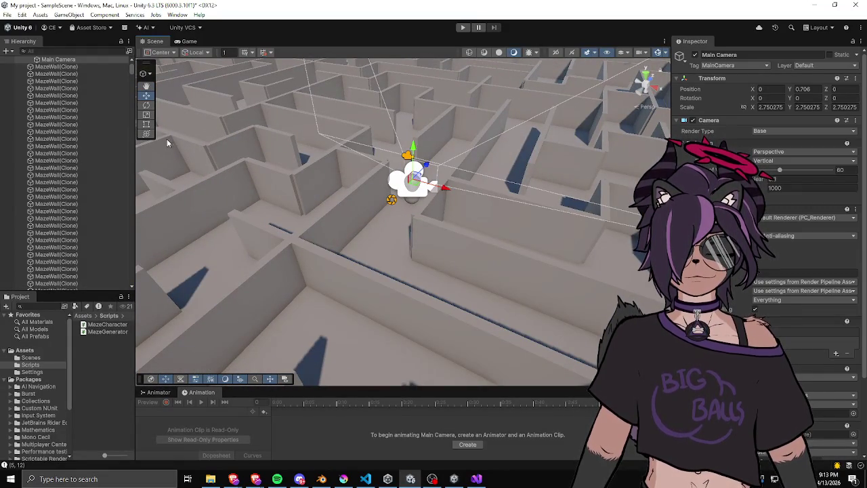
left_click(57, 97)
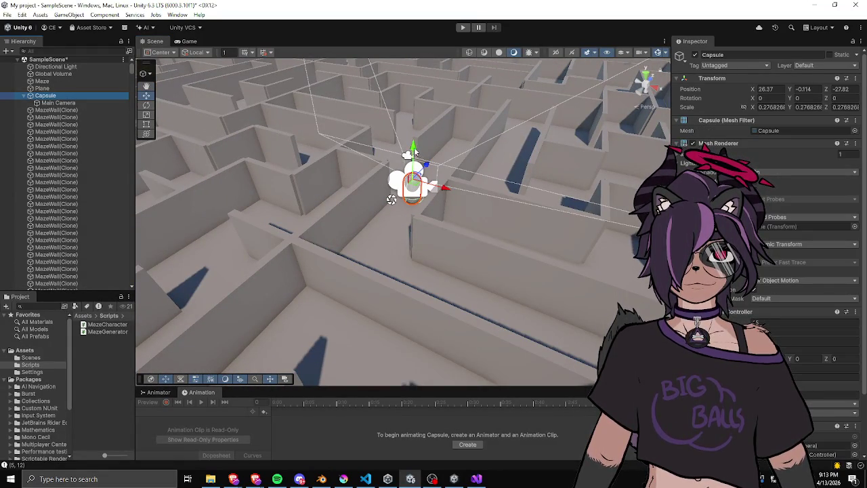
scroll(418, 186, "down", 5)
left_click_drag(419, 185, 396, 237)
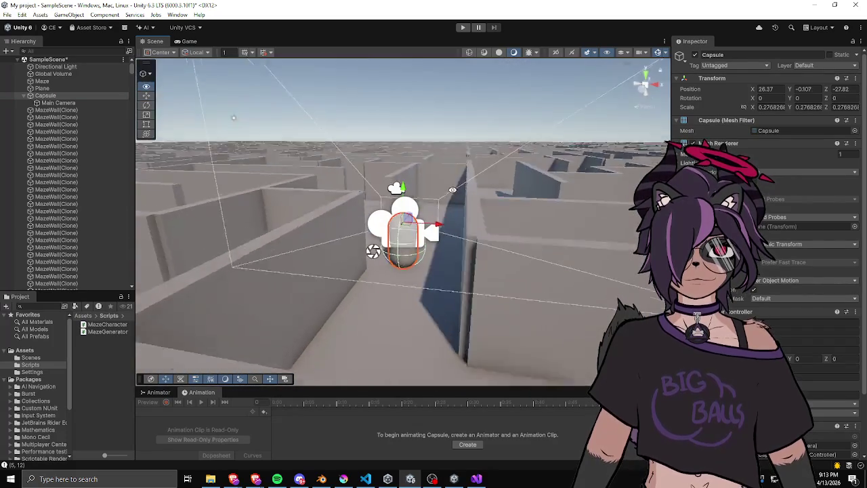
left_click_drag(453, 189, 411, 206)
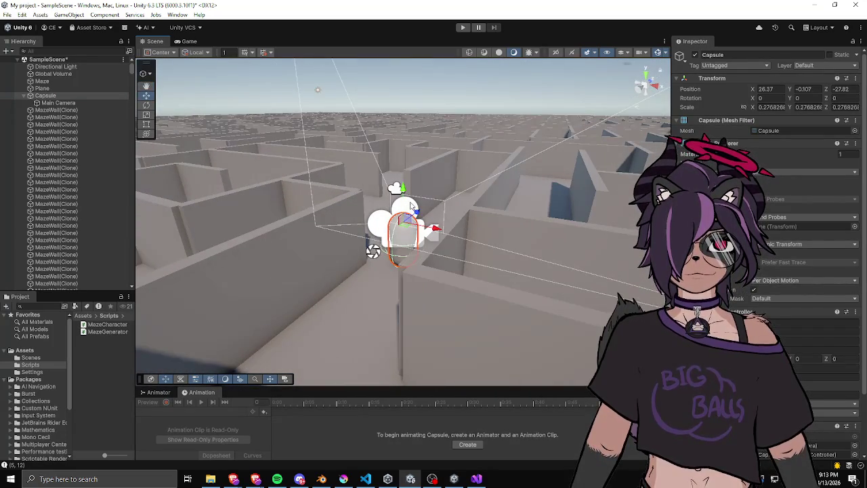
mouse_move(343, 223)
left_mouse_down()
mouse_move(400, 204)
mouse_move(391, 240)
left_mouse_up()
left_click(463, 28)
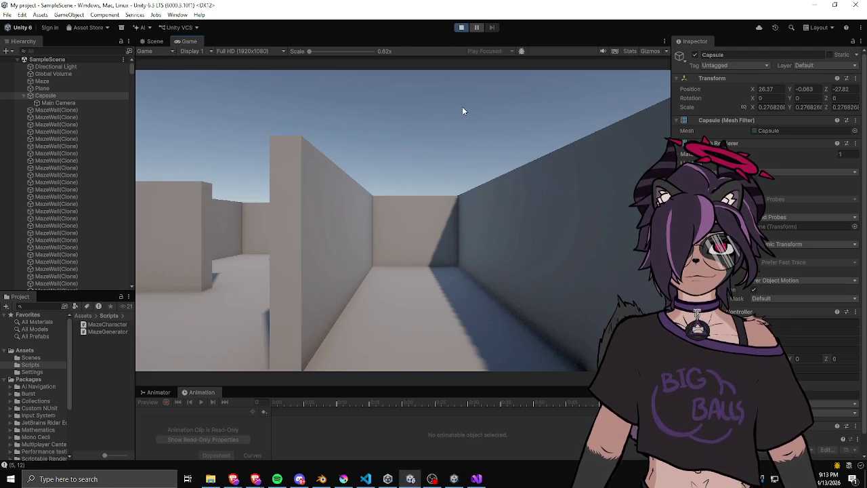
- Walk the capsule through a series of corridors and wall corners to a new junction
key("w")
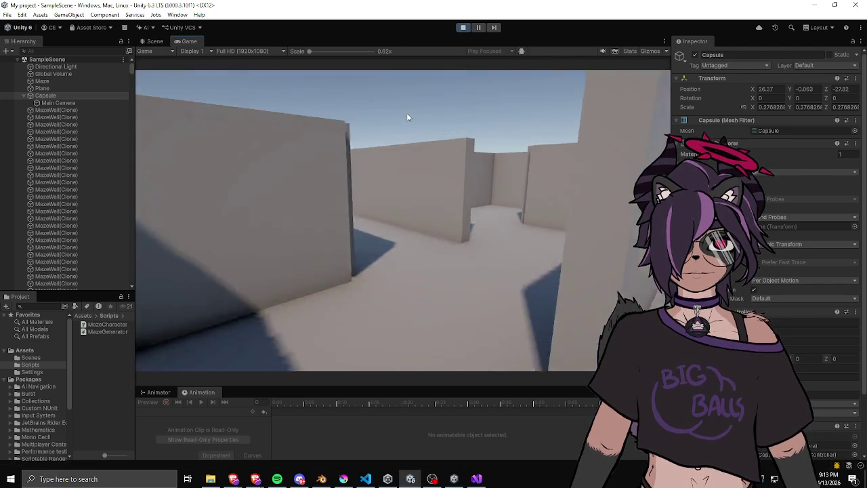
key("w")
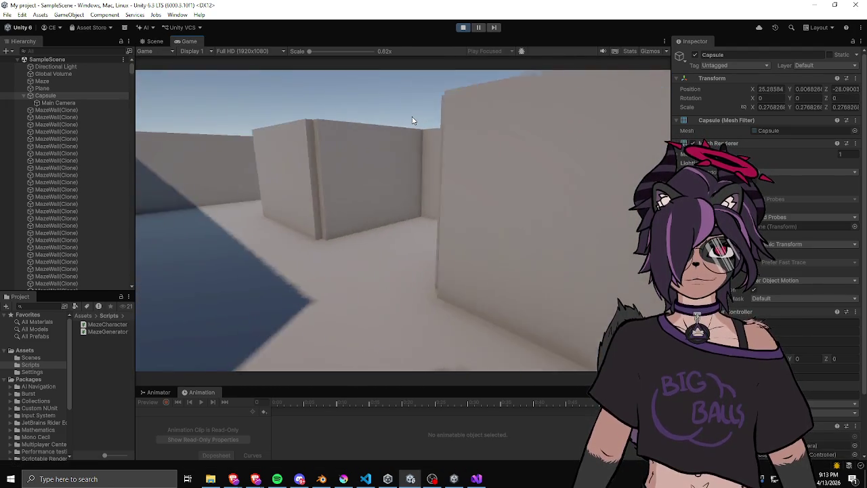
key("w")
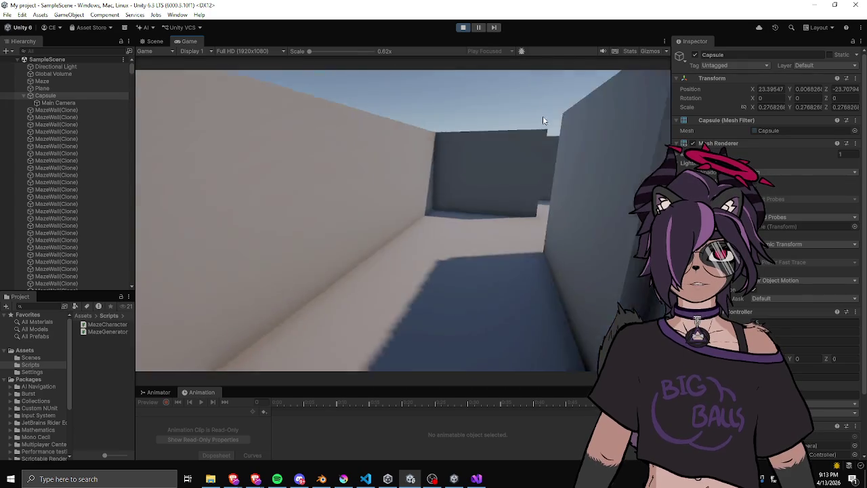
key("w")
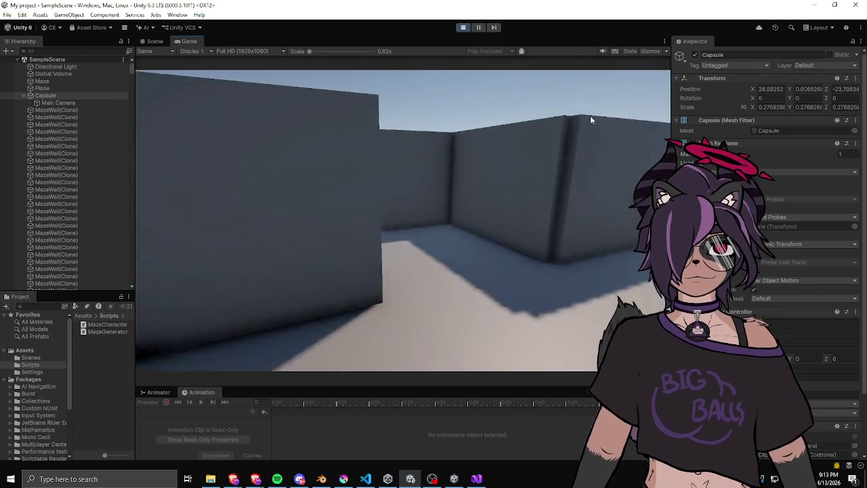
key("w")
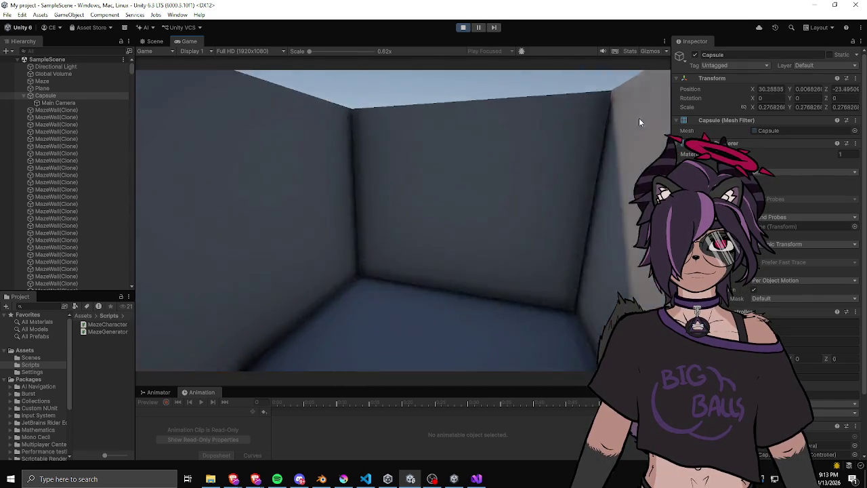
key("w")
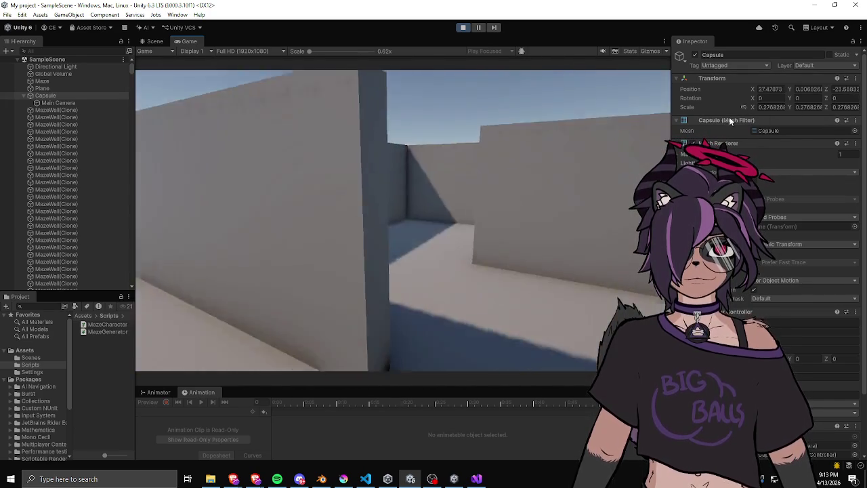
key("w")
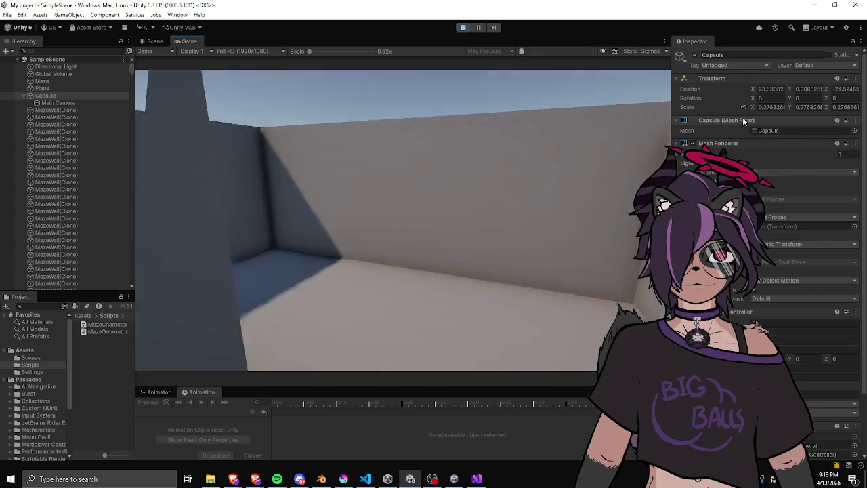
key("w")
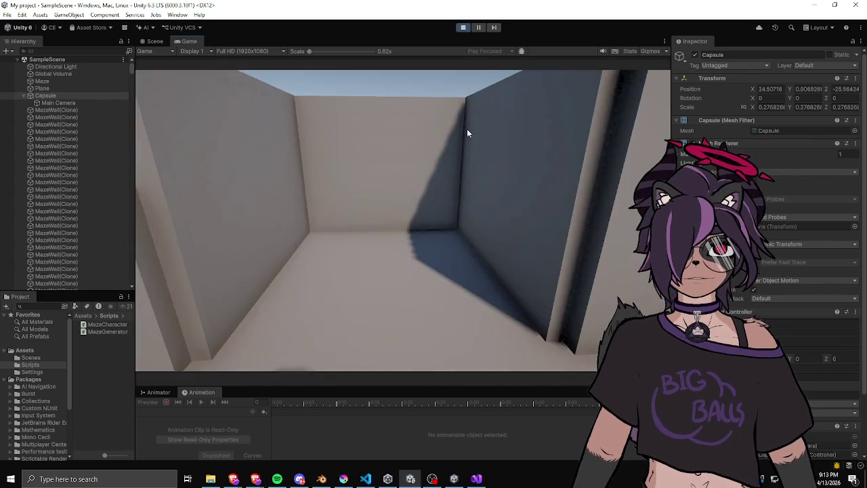
key("w")
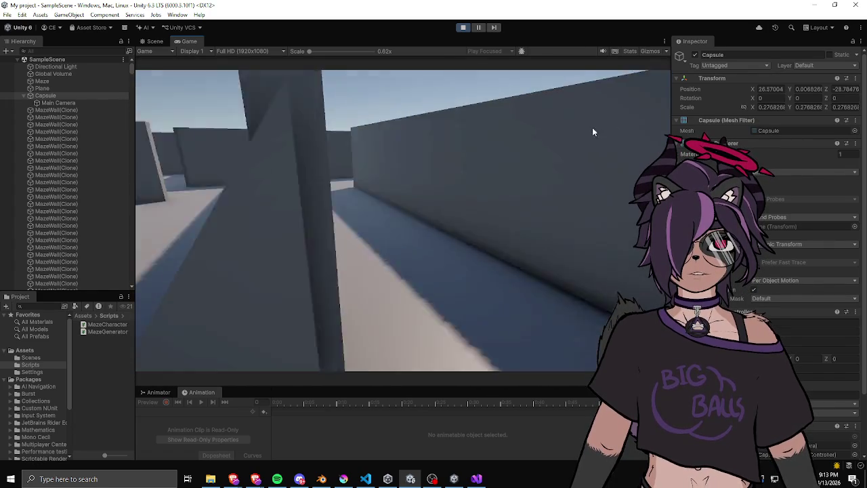
key("w")
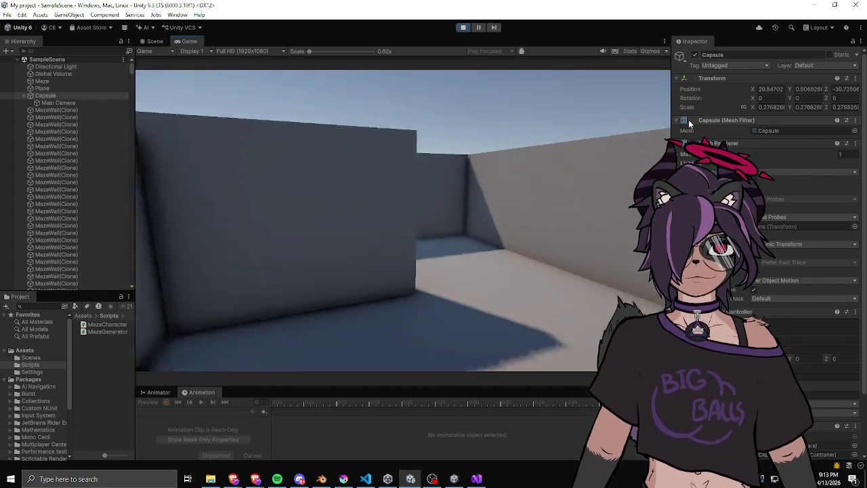
key("w")
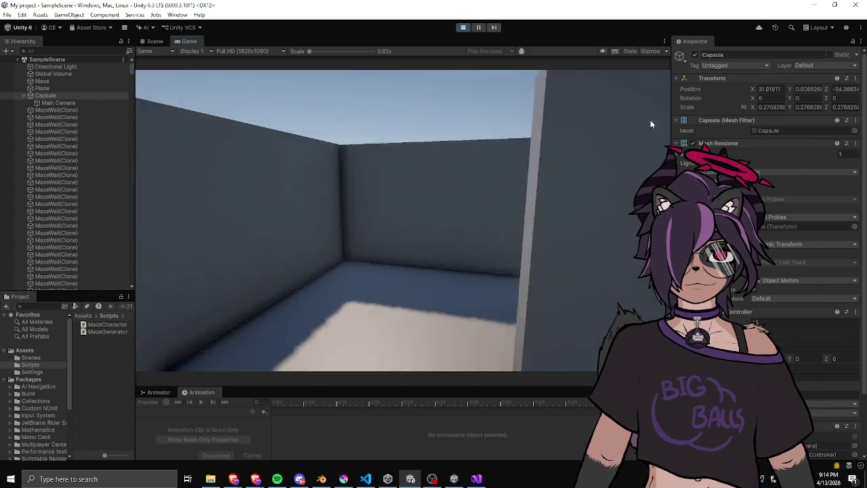
key("w")
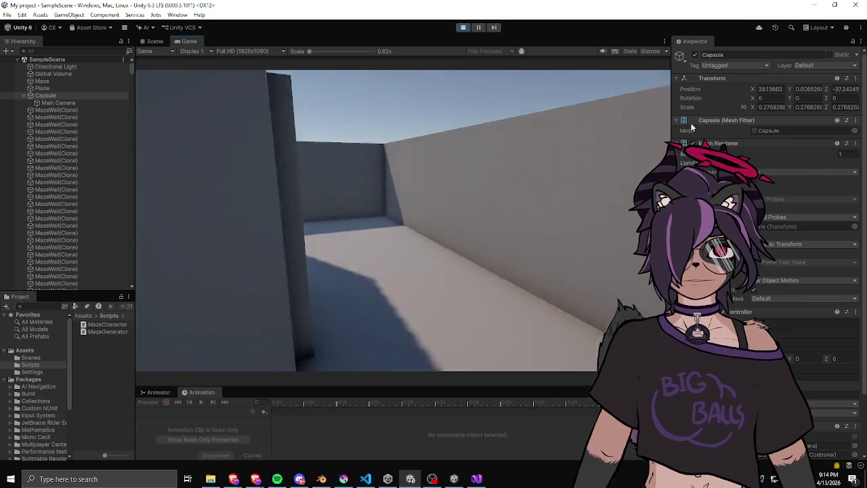
key("w")
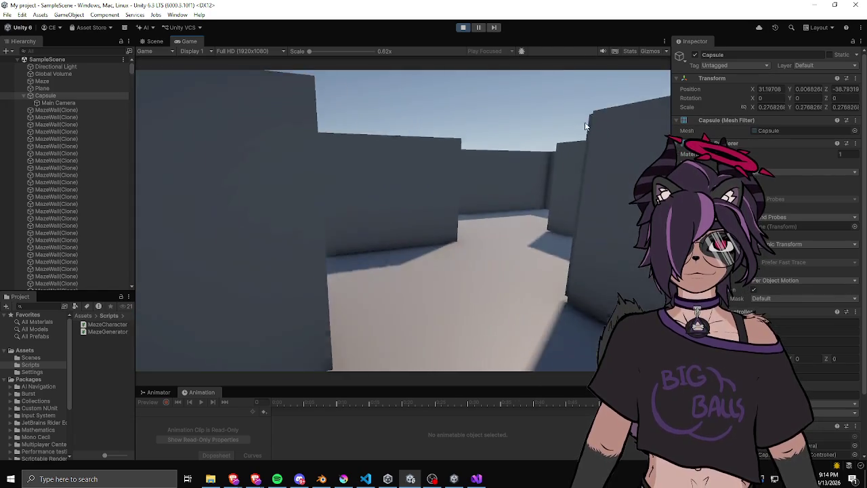
key("w")
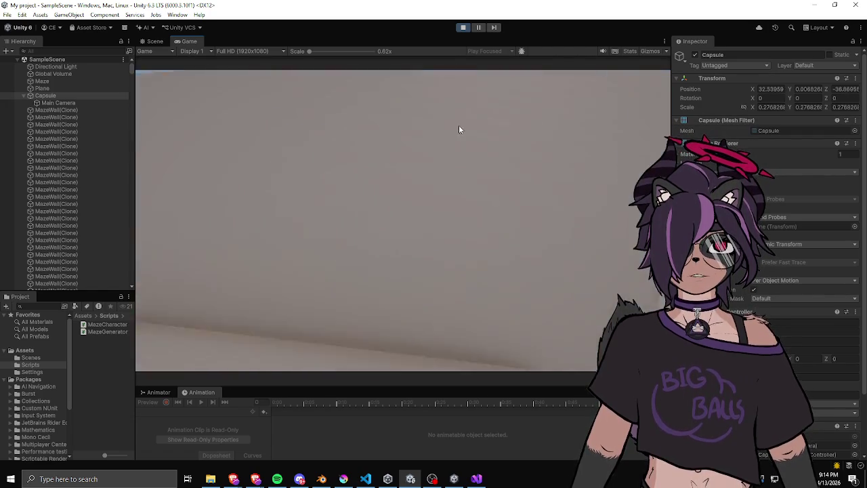
key("w")
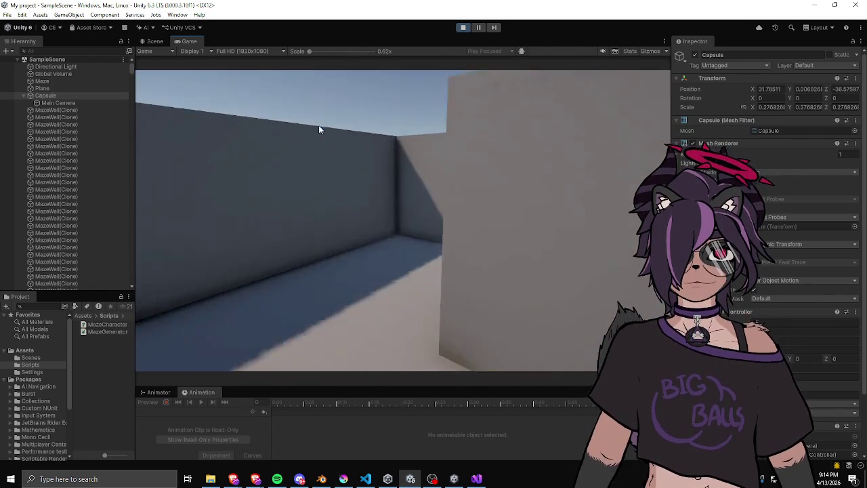
key("w")
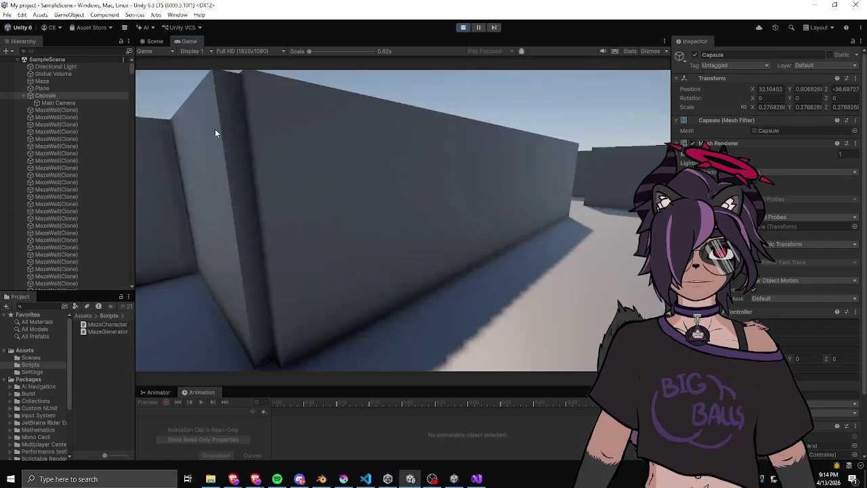
key("w")
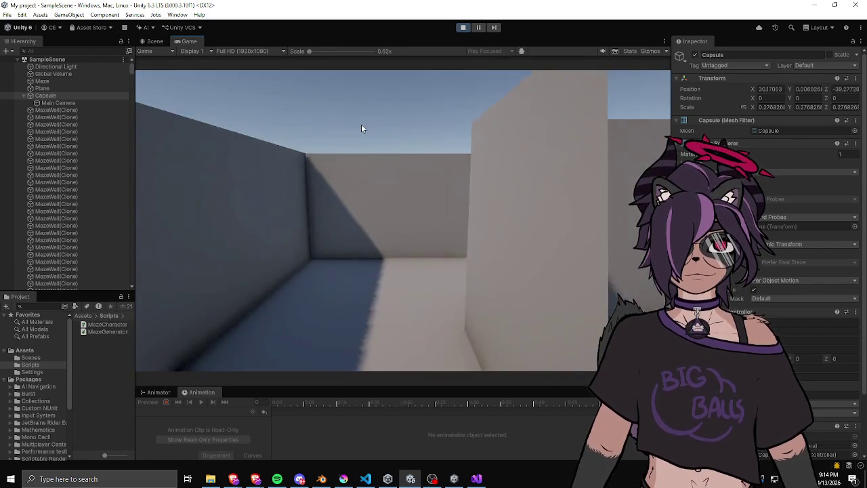
key("w")
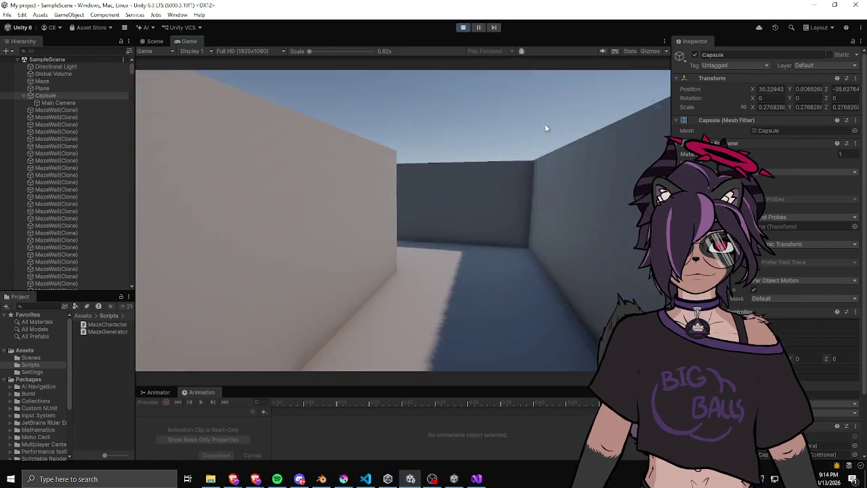
key("w")
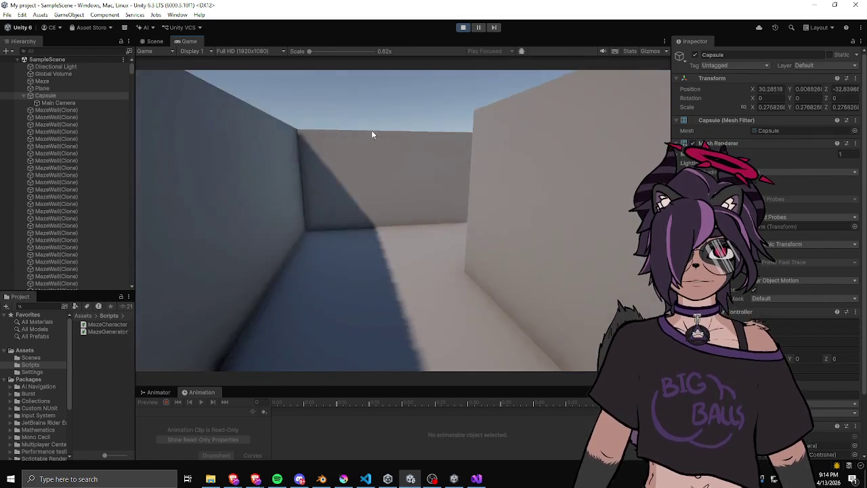
key("w")
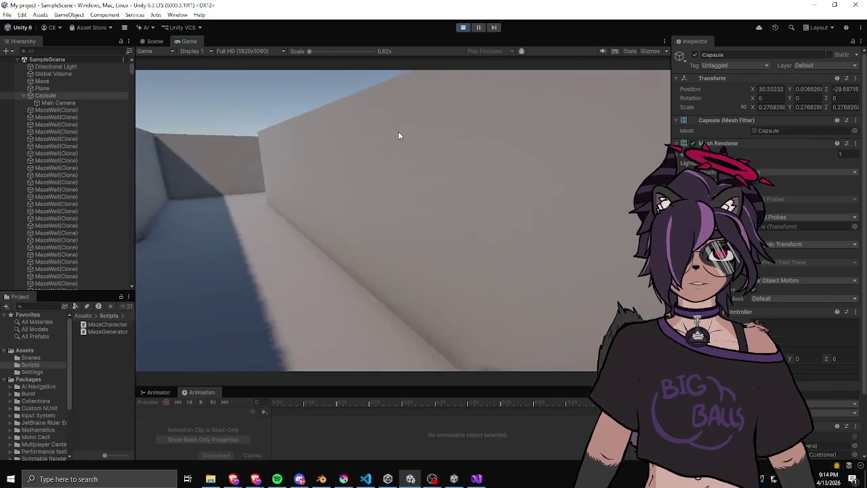
key("w")
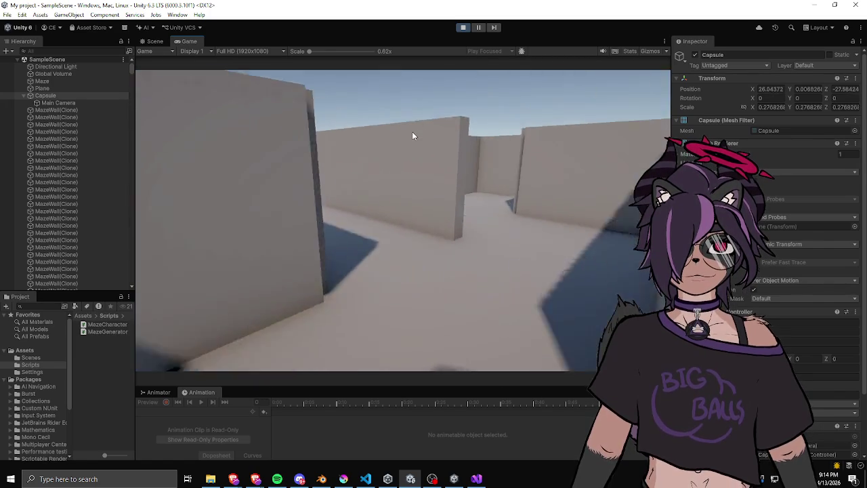
key("w")
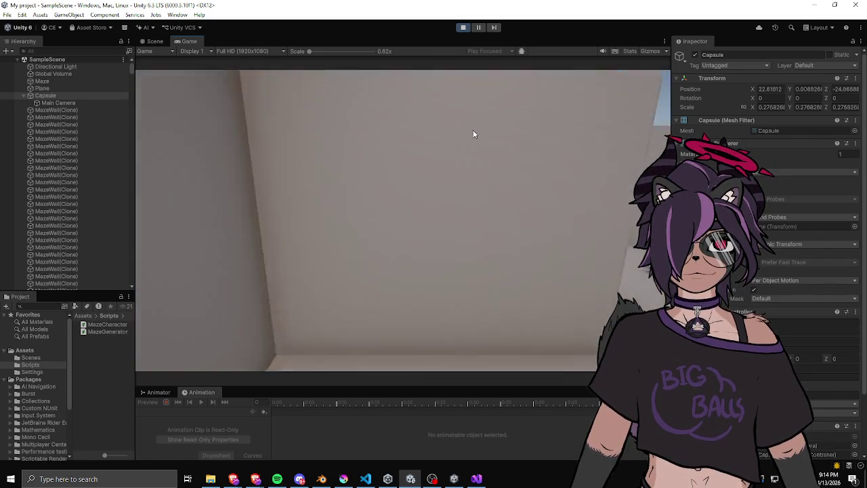
key("w")
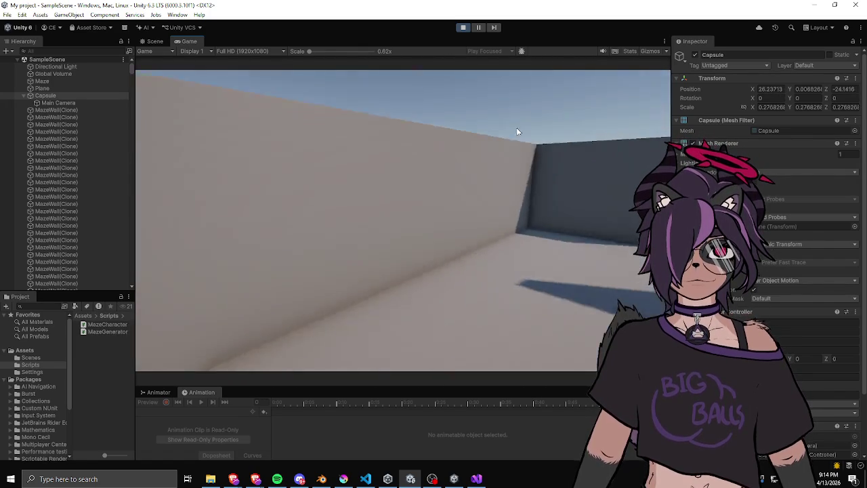
key("w")
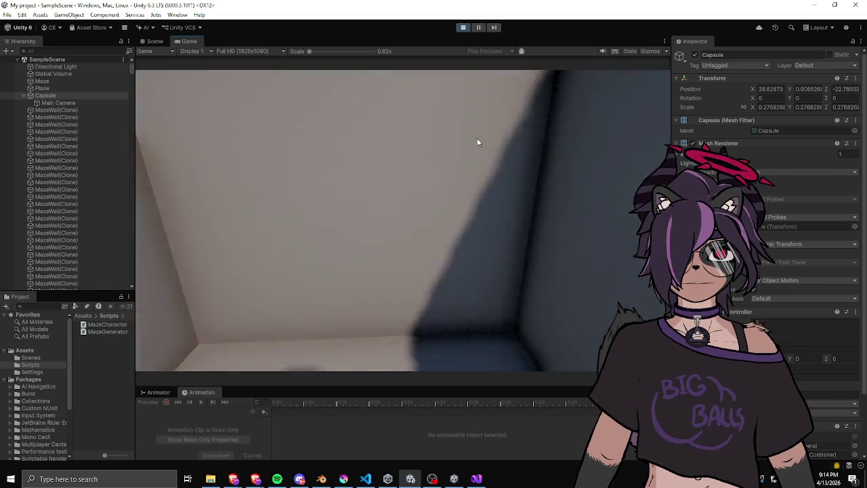
key("w")
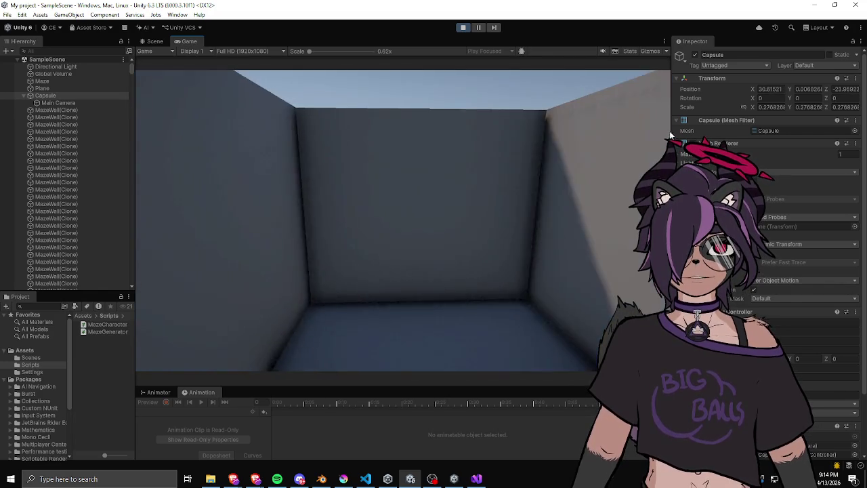
key("w")
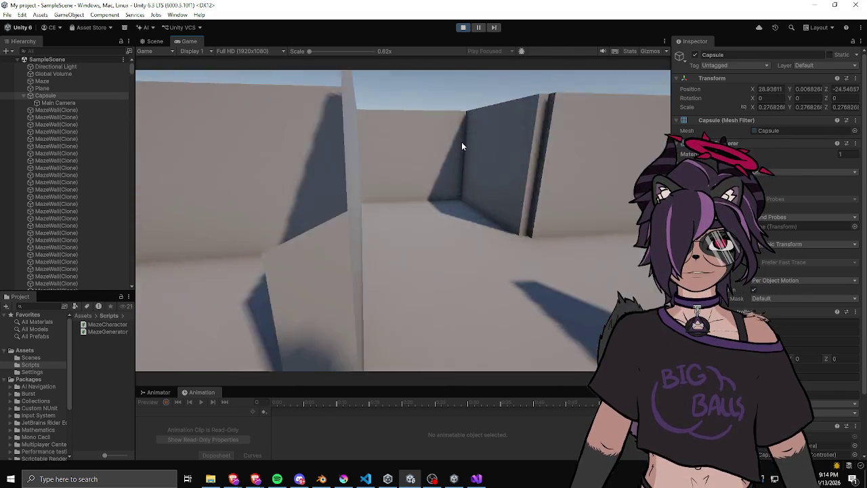
key("w")
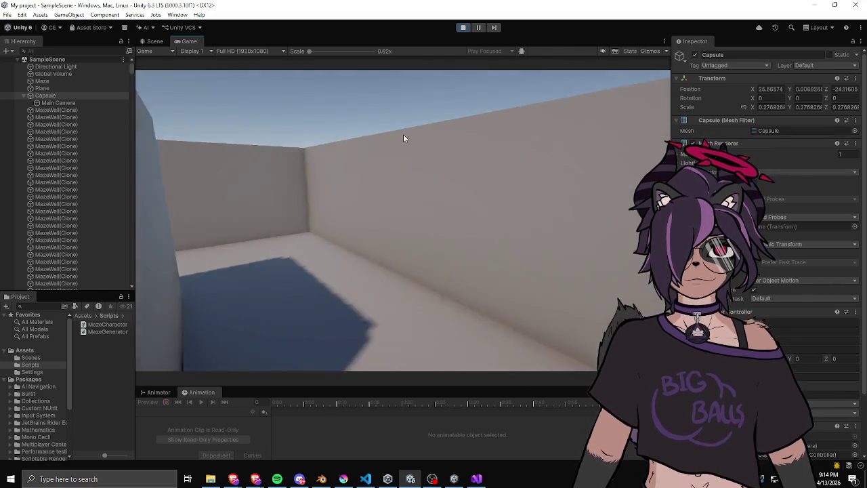
key("w")
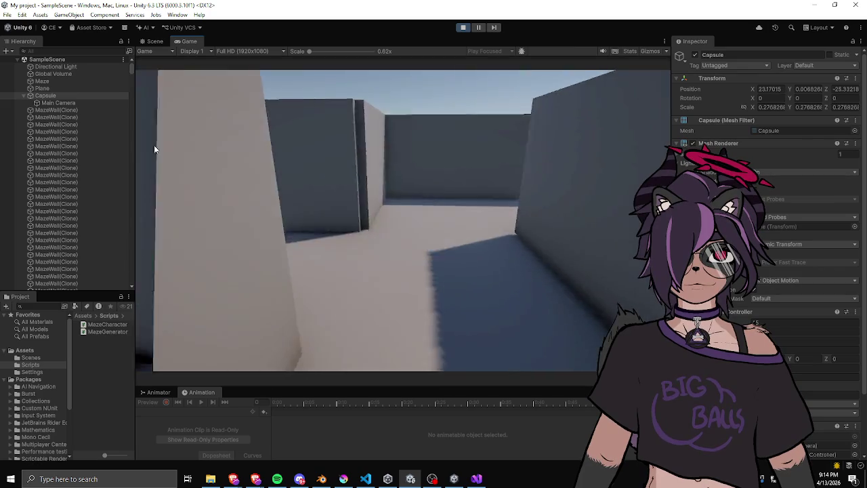
key("w")
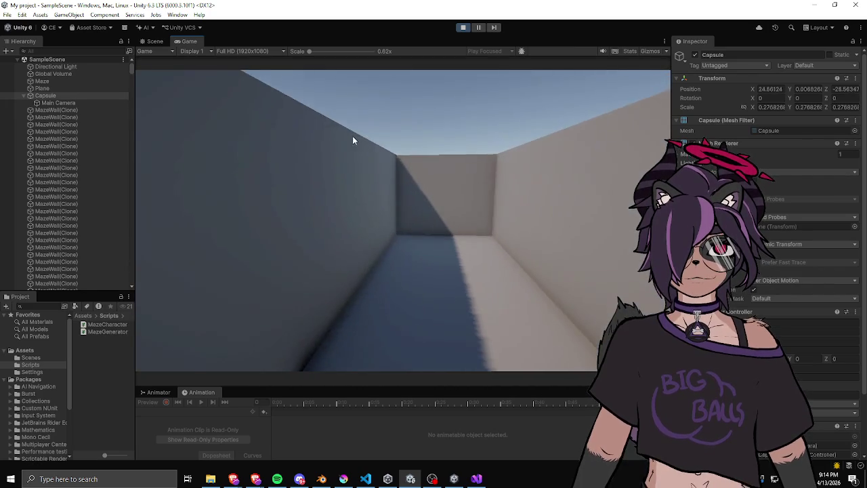
key("w")
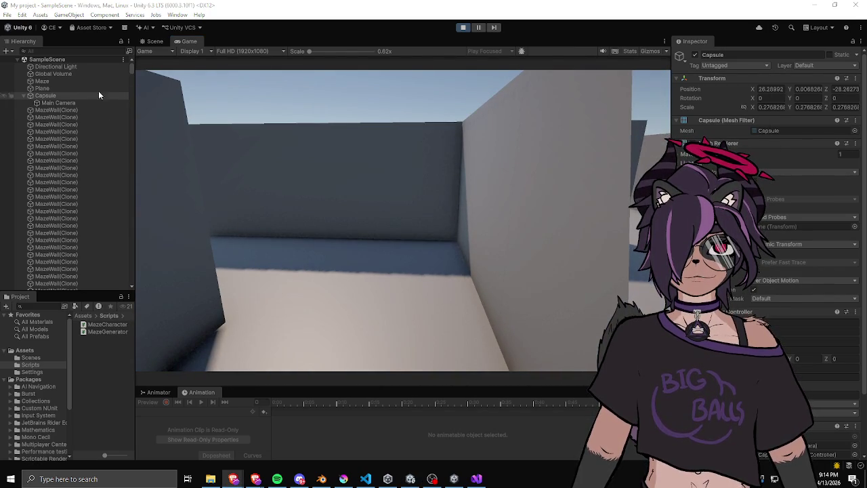
- Set the Main Camera's near clipping plane to 0.01
left_click(121, 103)
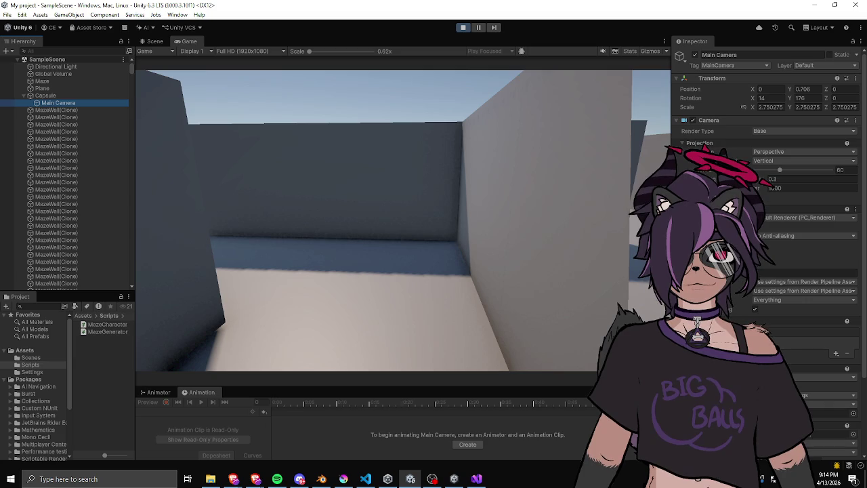
type("0.01")
key("Return")
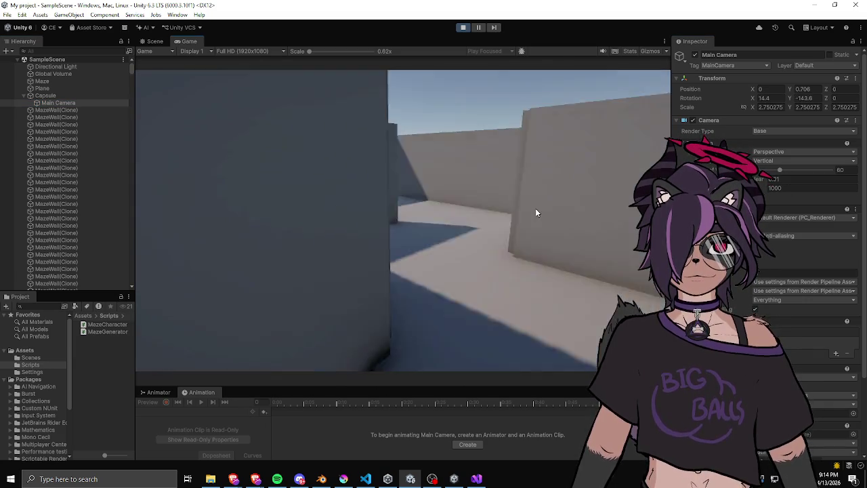
- Walk the capsule through more corridors, looking around the walls, then stop the game
key("w")
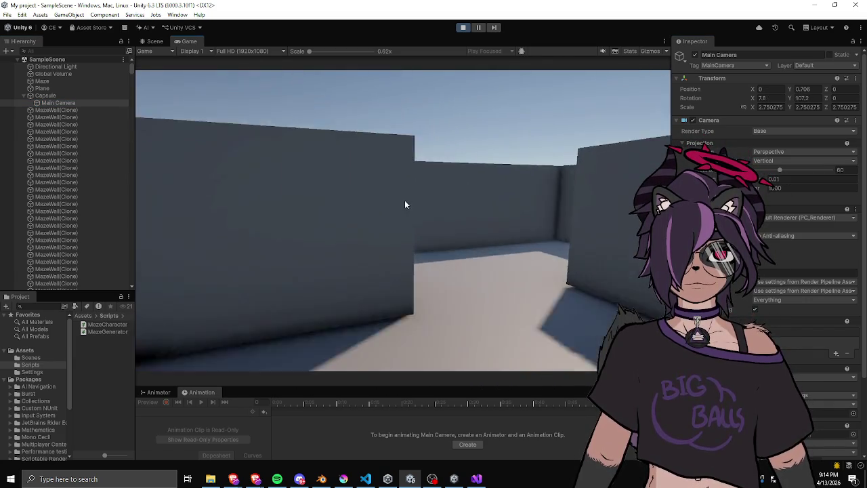
key("w")
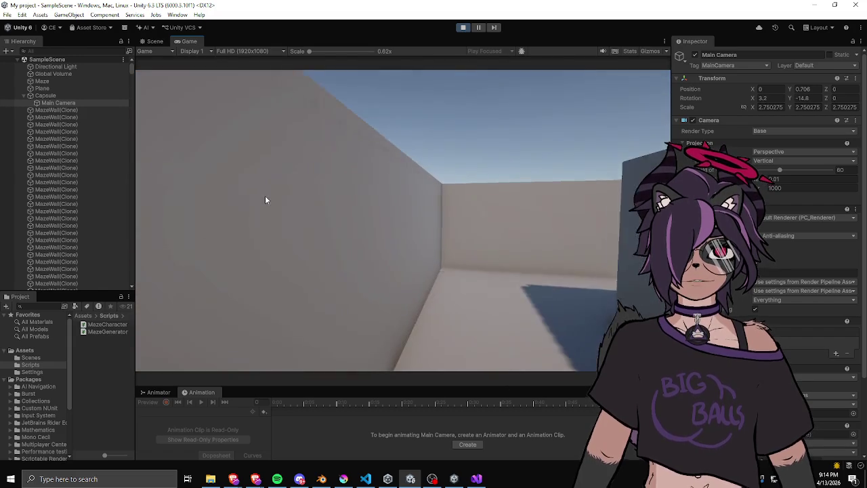
key("w")
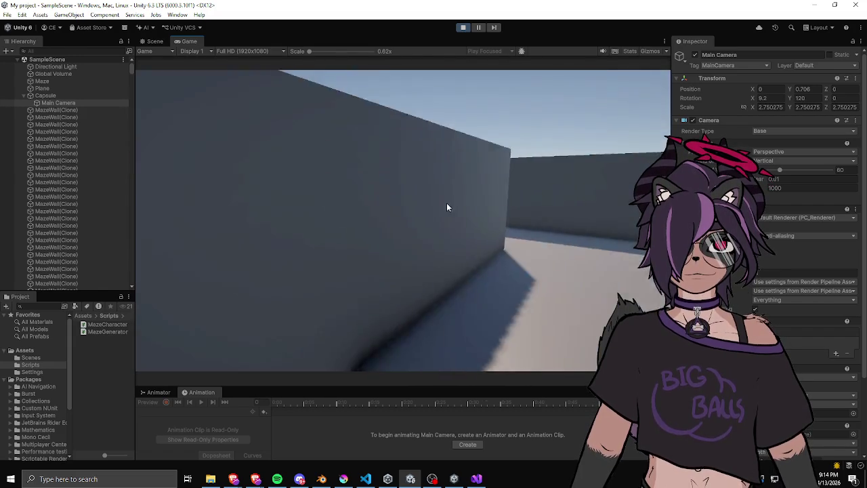
key("w")
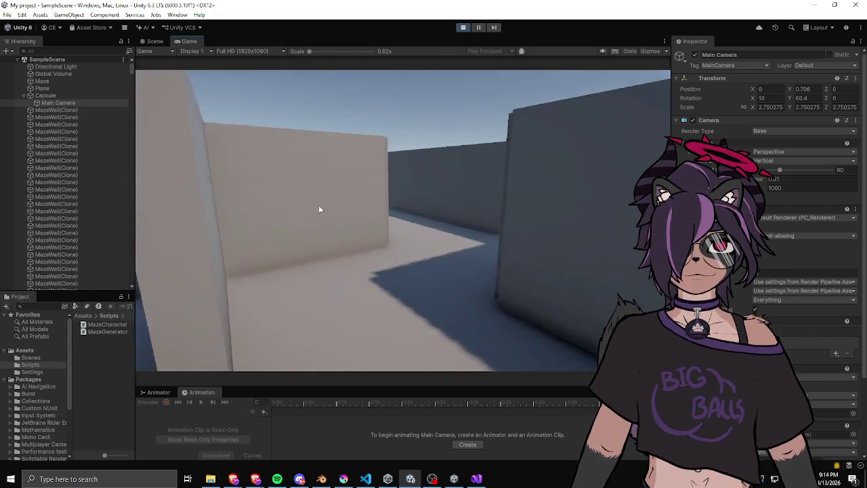
key("w")
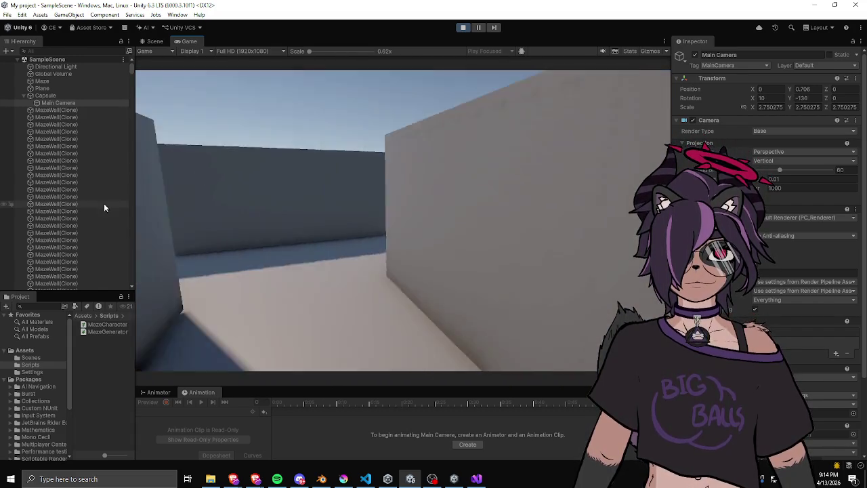
key("w")
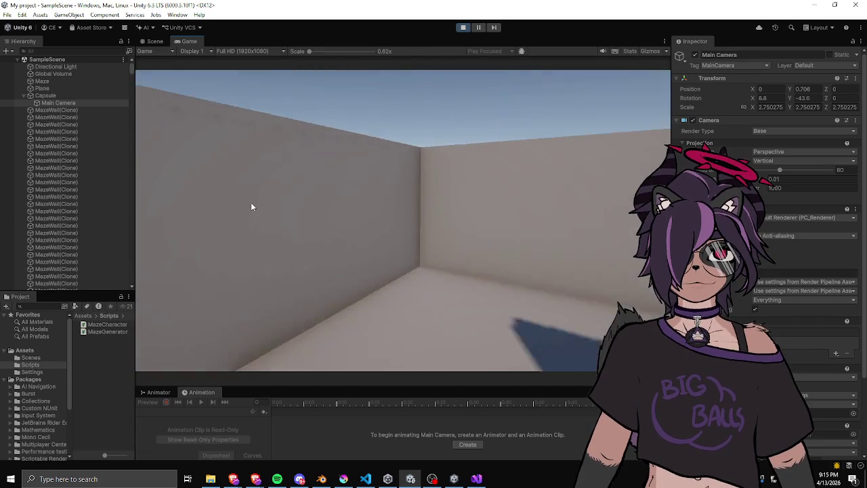
key("w")
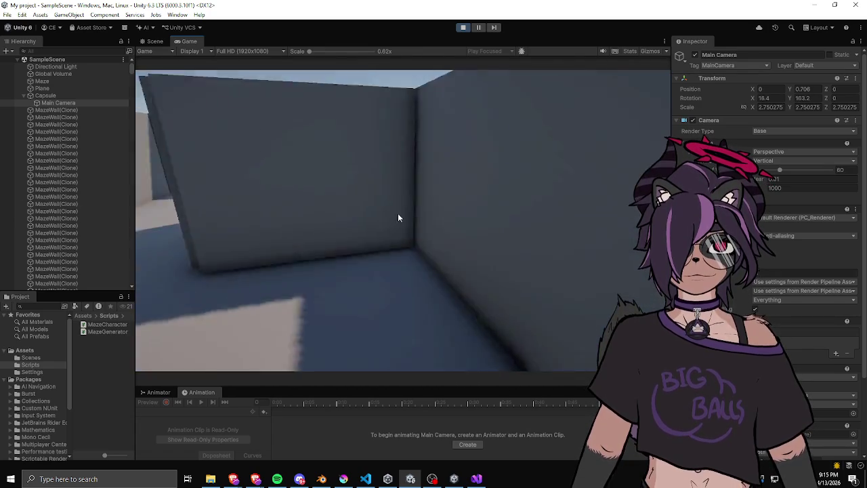
key("w")
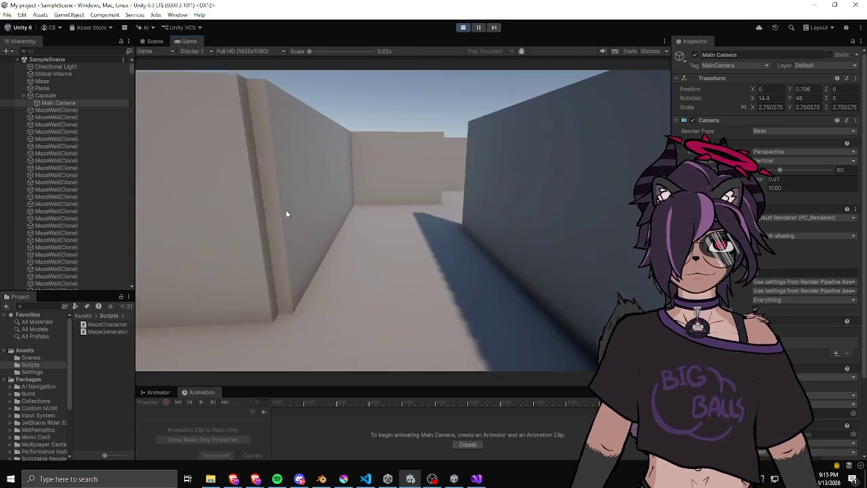
key("w")
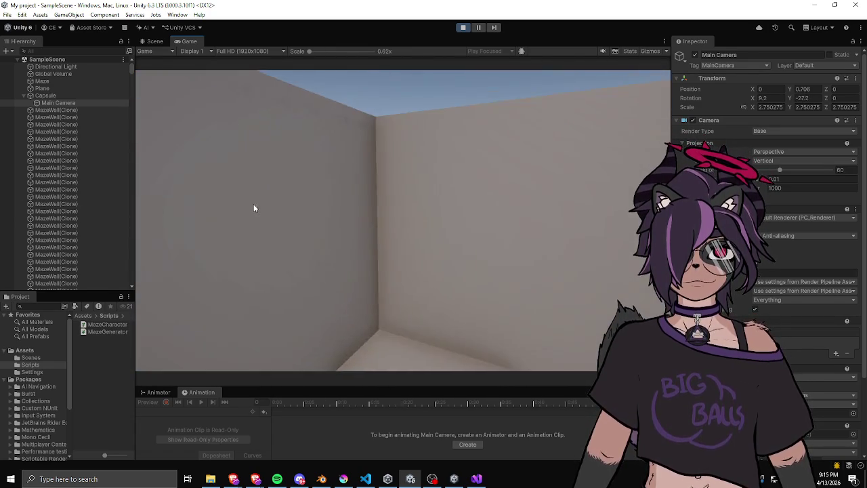
key("w")
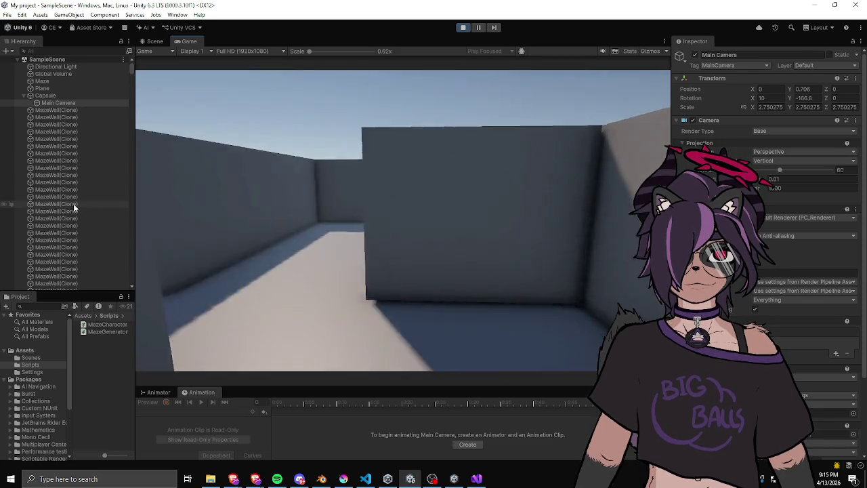
key("w")
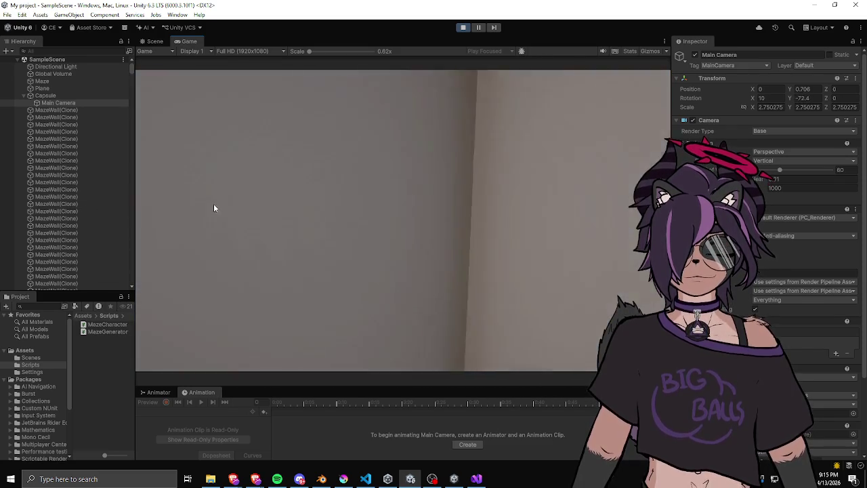
key("w")
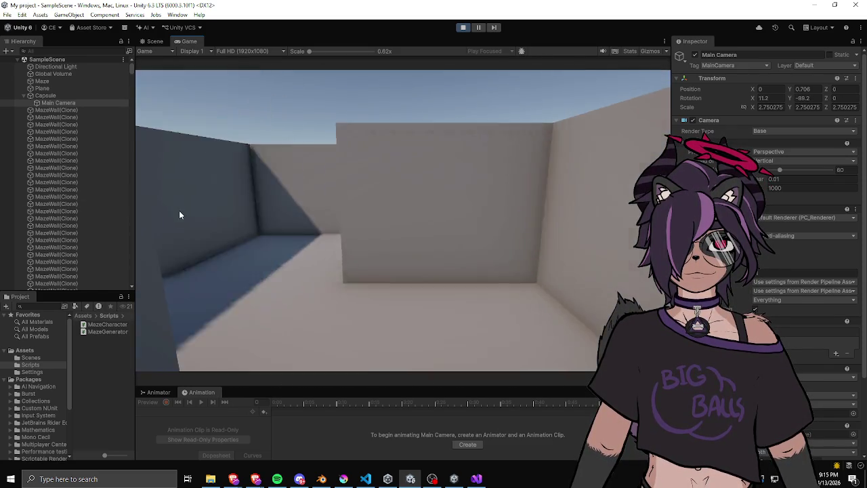
key("w")
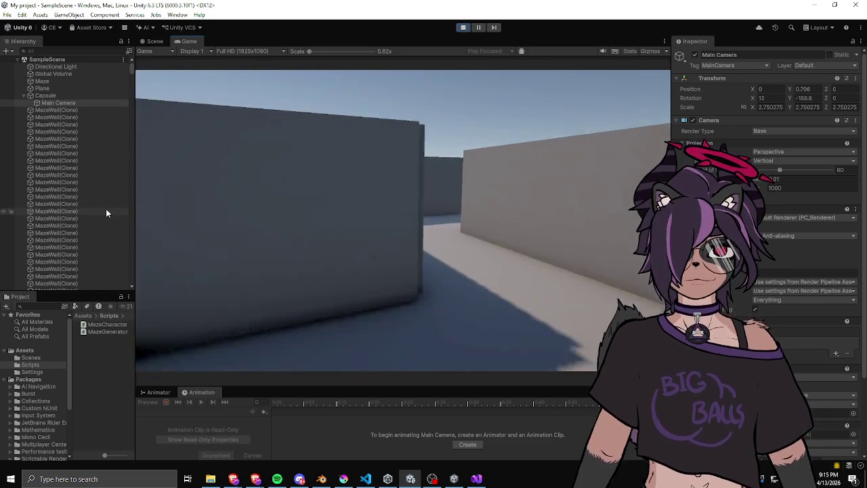
key("w")
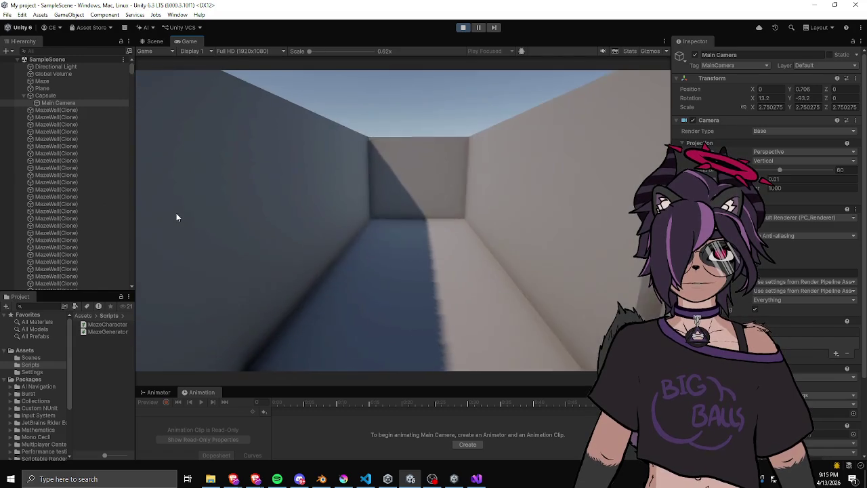
key("w")
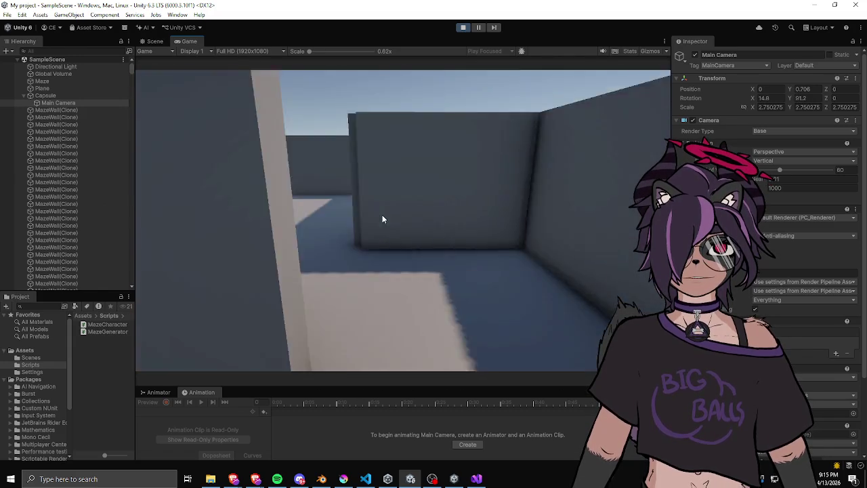
key("w")
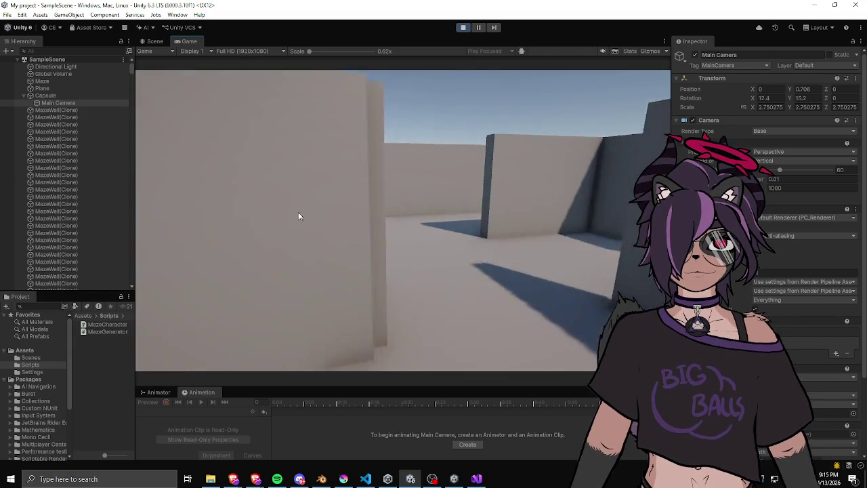
key("w")
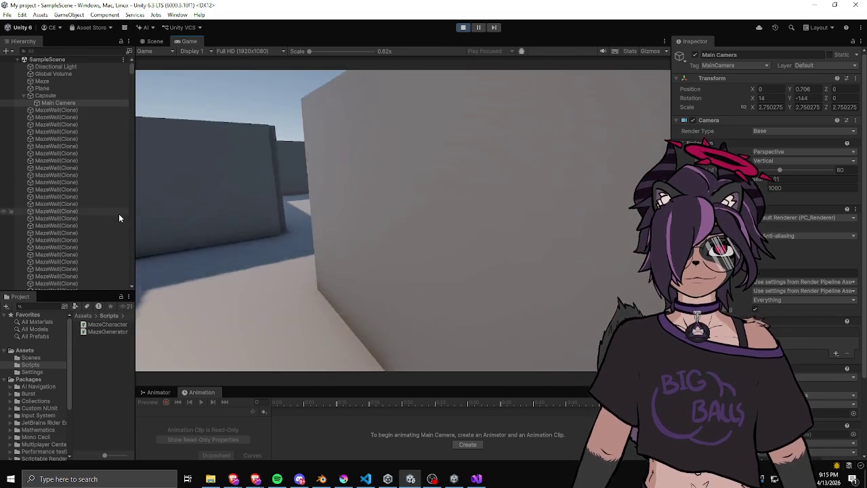
key("w")
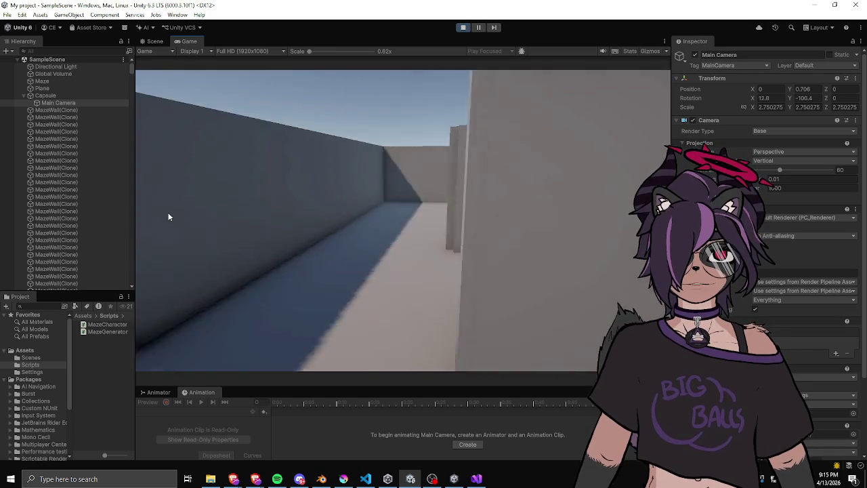
key("s")
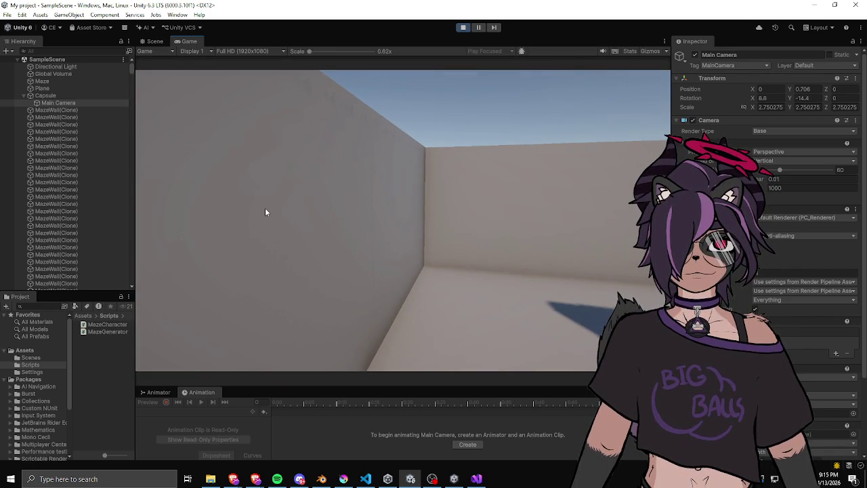
mouse_move(309, 213)
key("w")
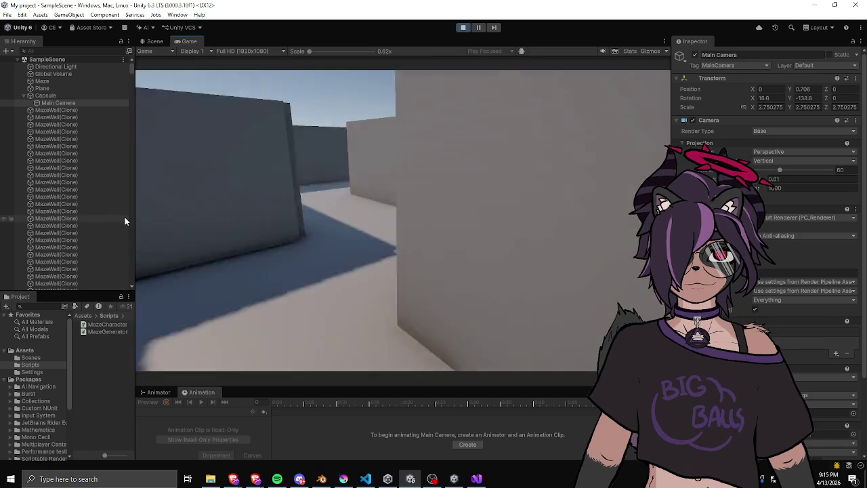
mouse_move(129, 215)
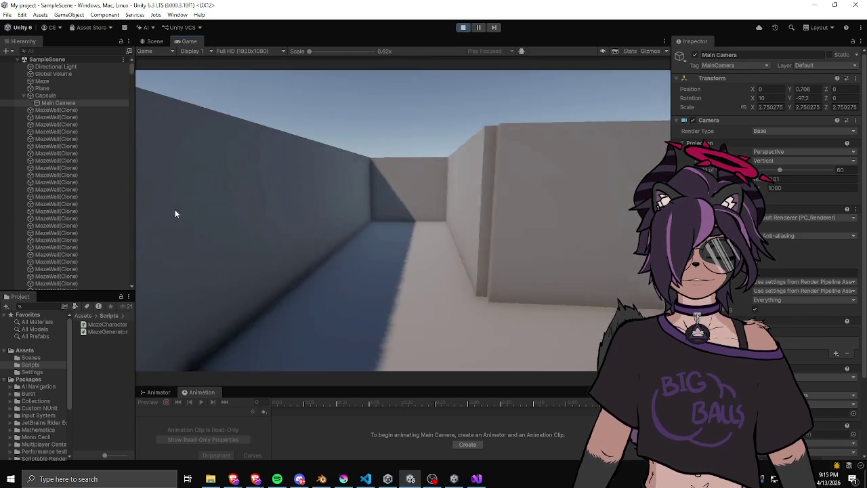
mouse_move(253, 211)
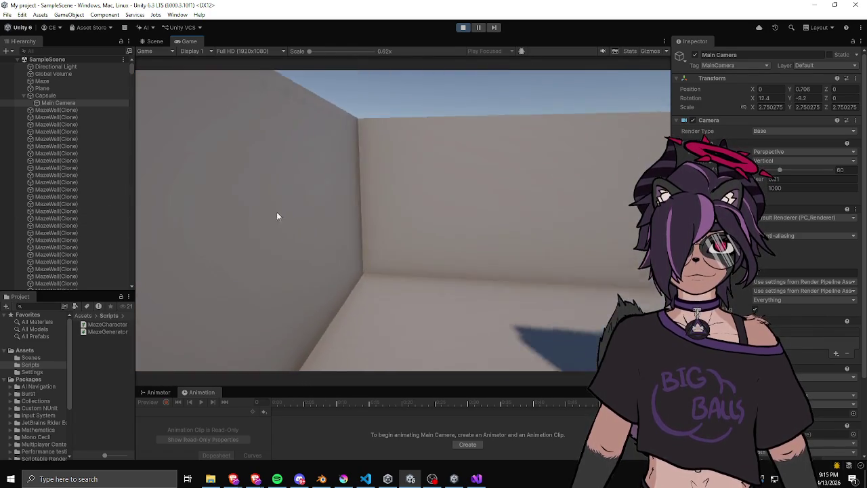
mouse_move(402, 214)
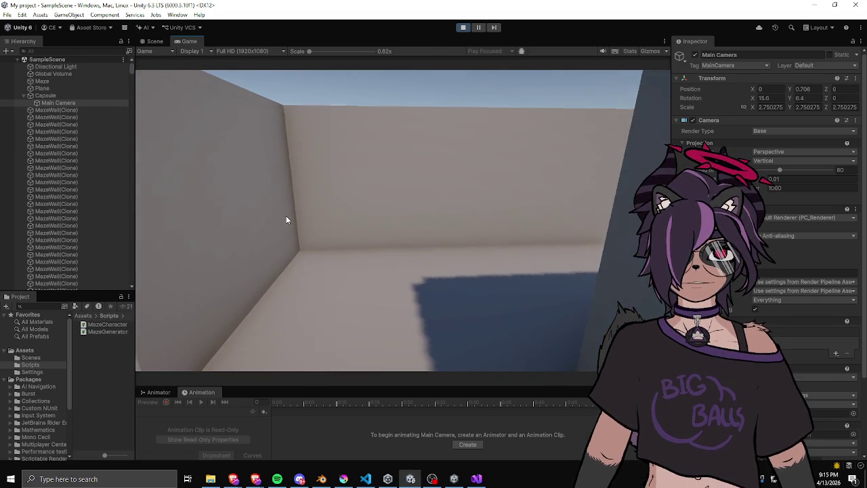
mouse_move(355, 154)
key("ctrl+p")
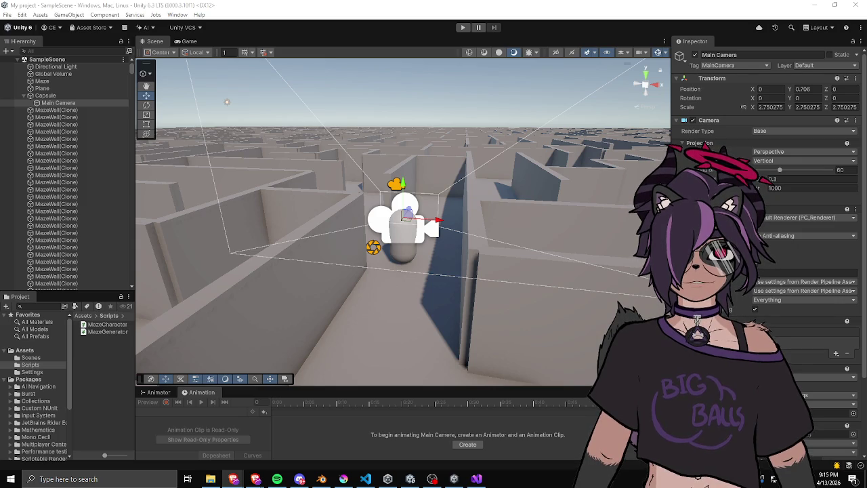
- Run the maze game briefly again, stop it, and pick a maze wall in the Scene view
key("ctrl+p")
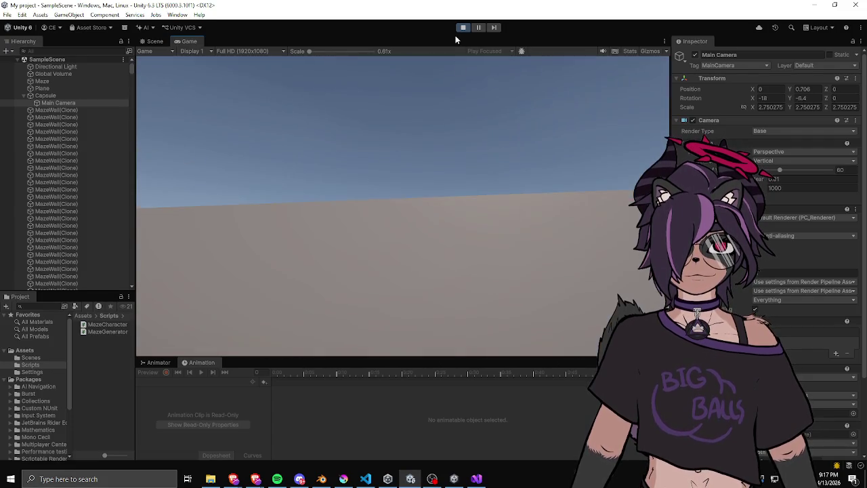
left_click(463, 27)
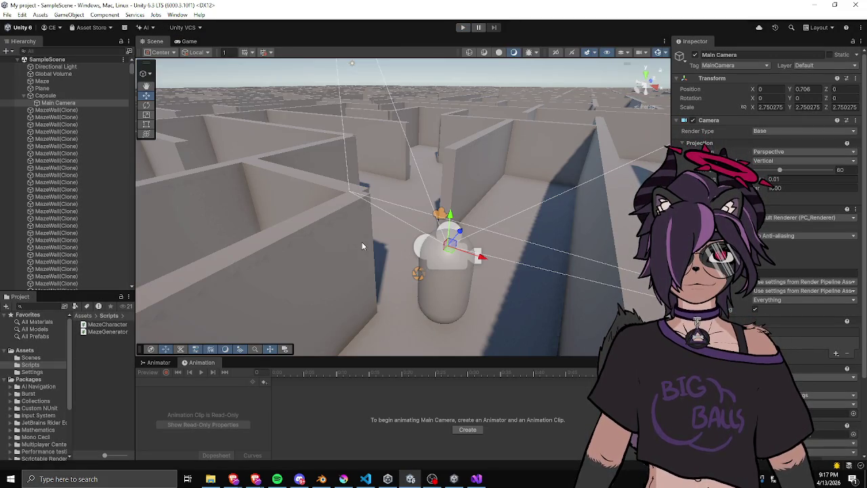
left_click(362, 246)
- Frame the chosen MazeWall(Clone), then orbit and zoom in close beside the player capsule
key("f")
left_click_drag(303, 239, 284, 224)
mouse_move(406, 205)
left_mouse_down()
mouse_move(348, 203)
mouse_move(348, 219)
mouse_move(479, 205)
mouse_move(475, 197)
mouse_move(529, 203)
left_mouse_up()
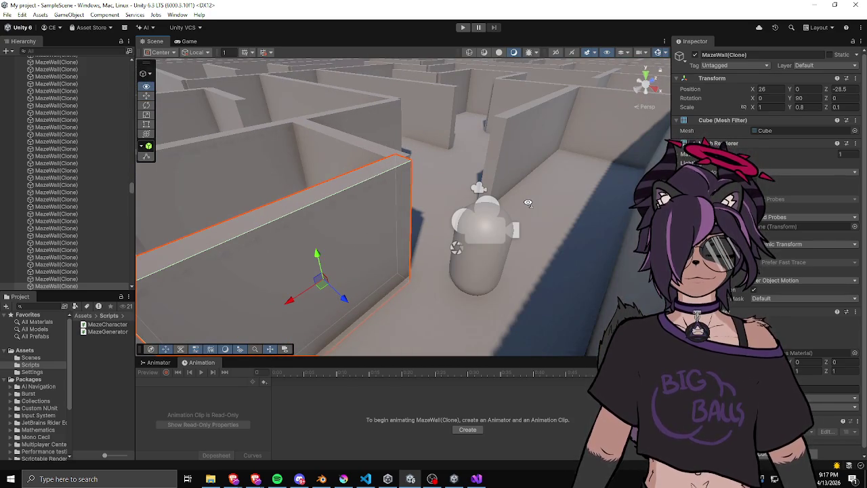
mouse_move(472, 178)
left_mouse_down()
mouse_move(481, 189)
mouse_move(364, 251)
left_mouse_up()
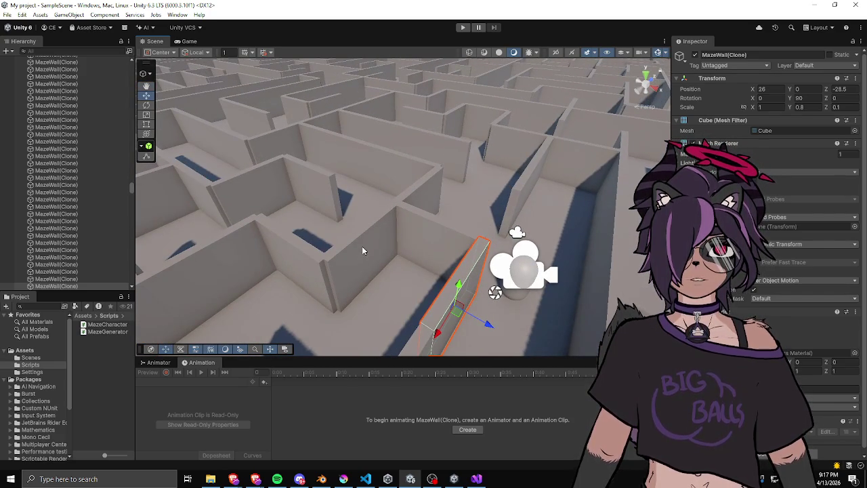
mouse_move(530, 199)
left_mouse_down()
mouse_move(515, 195)
mouse_move(521, 176)
mouse_move(382, 176)
mouse_move(532, 207)
mouse_move(533, 199)
mouse_move(319, 181)
mouse_move(554, 186)
left_mouse_up()
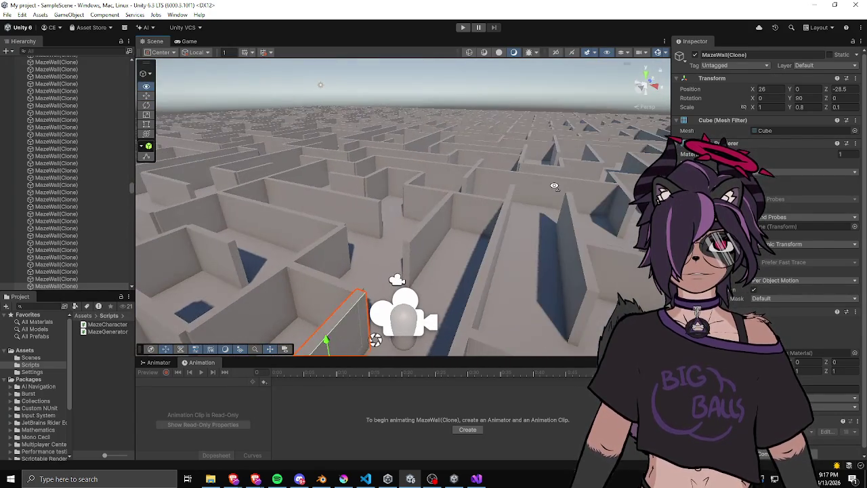
mouse_move(399, 205)
left_mouse_down("alt")
mouse_move(437, 199)
mouse_move(466, 212)
left_mouse_up("alt")
scroll(466, 210, "down", 5)
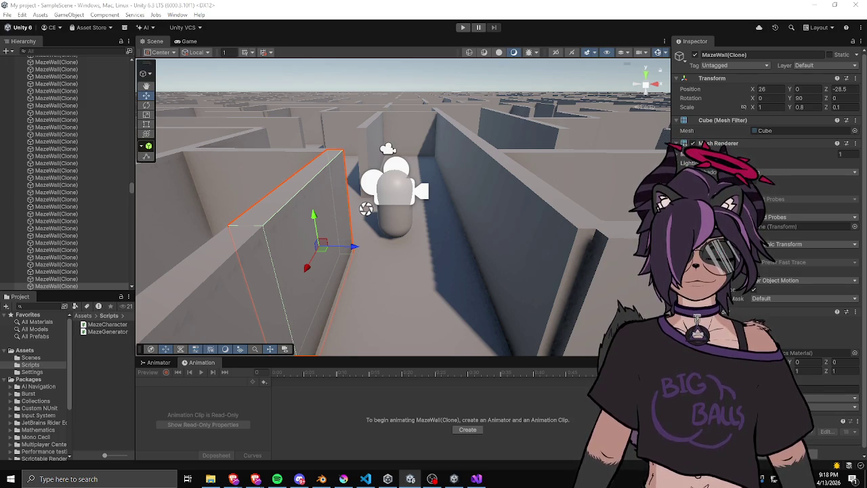
key("alt+Tab")
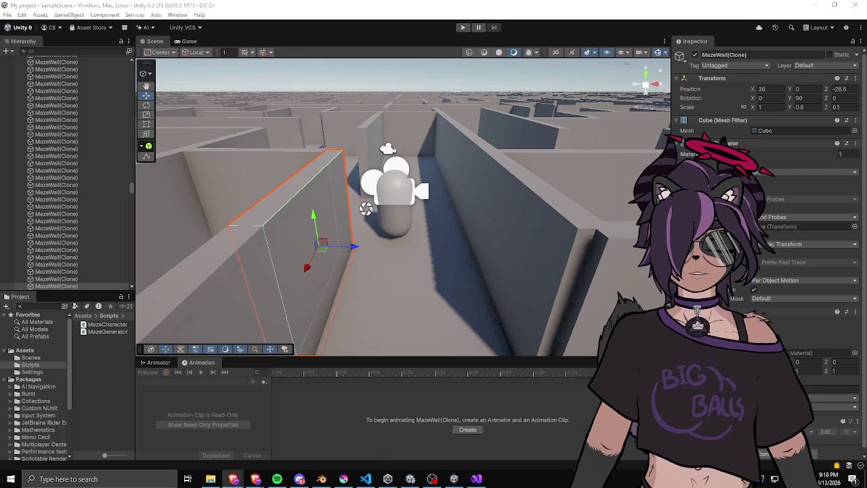